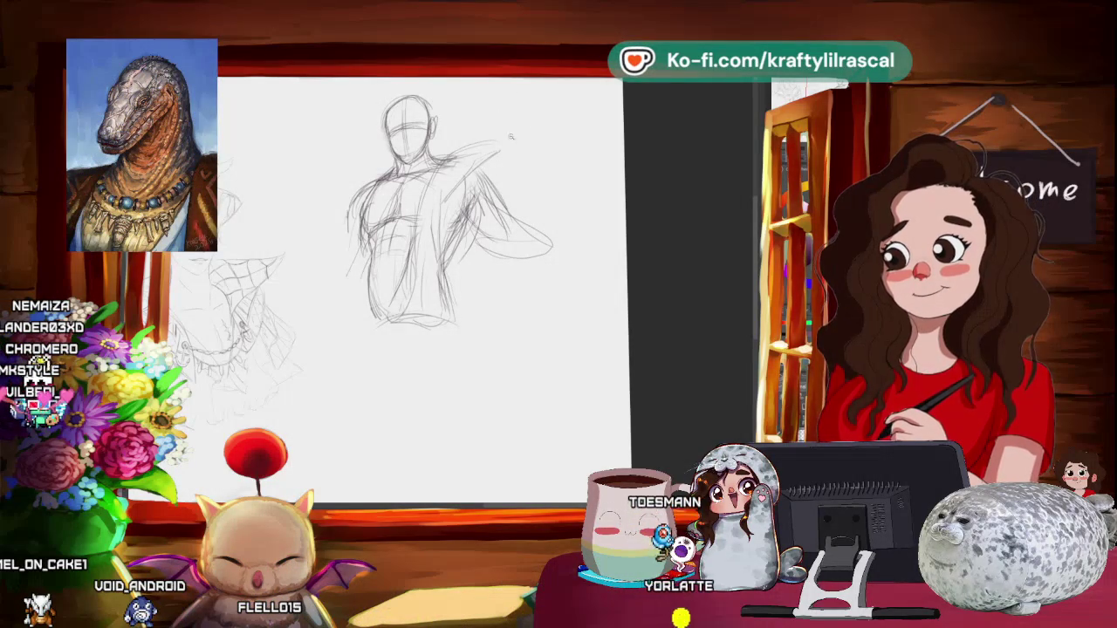
# - Mirror and tilt the canvas view to check the figure's proportions
pyautogui.scroll(-5, 511, 137)
pyautogui.scroll(5, 524, 175)
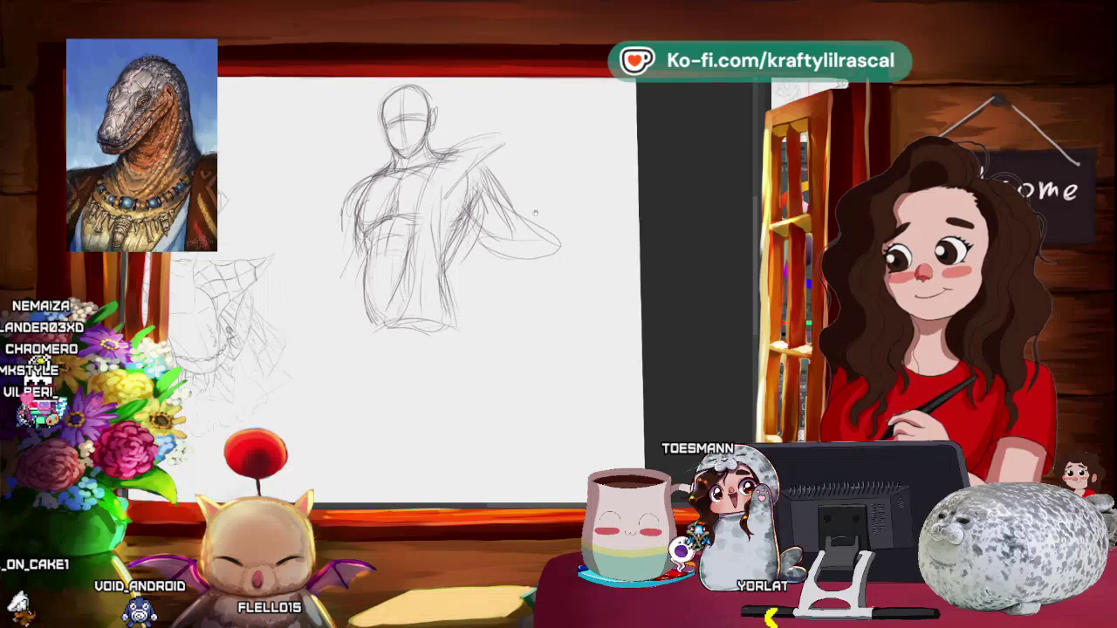
pyautogui.scroll(-2, 524, 262)
pyautogui.scroll(-1, 506, 381)
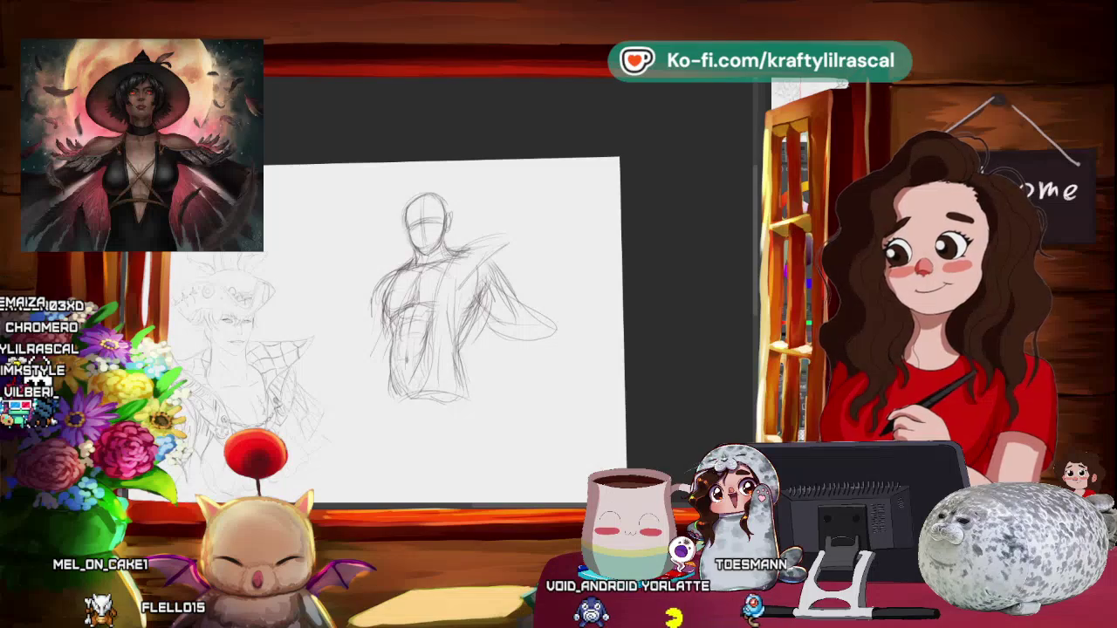
pyautogui.press('m')
pyautogui.moveTo(512, 195); pyautogui.dragTo(467, 188)
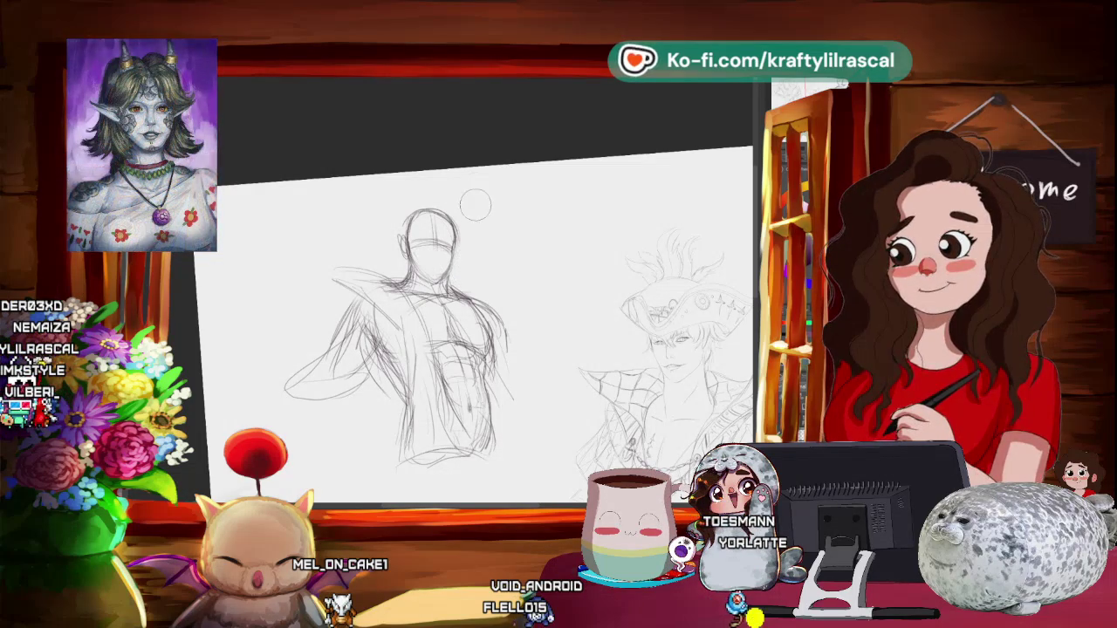
# - Flip the view back, pan slightly left, and draw a pencil stroke below the raised arm
pyautogui.press('m')
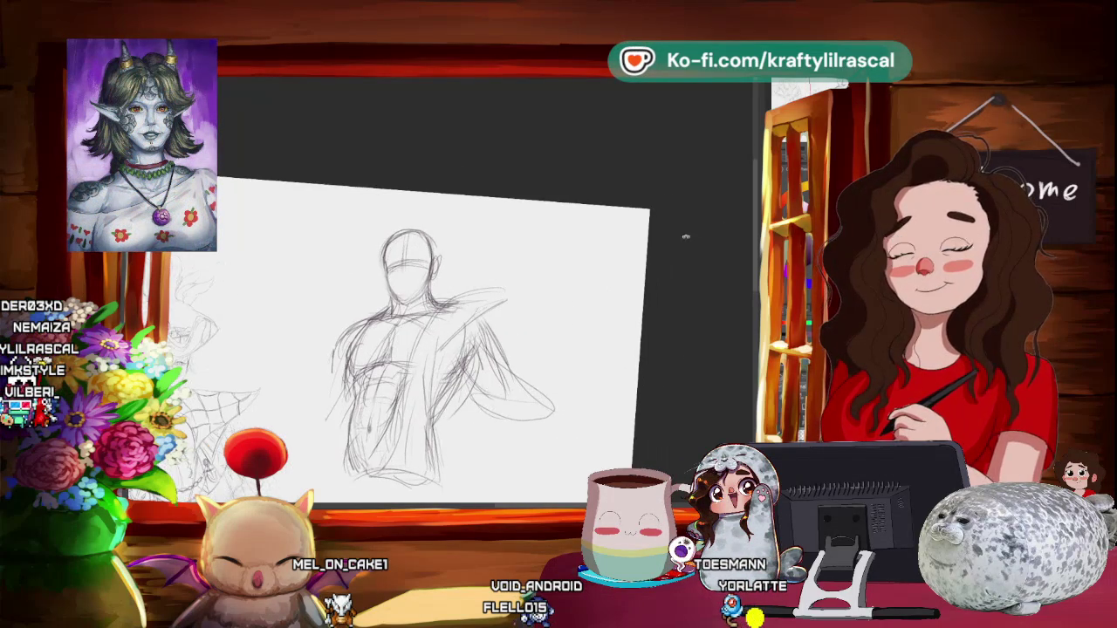
pyautogui.moveTo(592, 253); pyautogui.dragTo(562, 249)
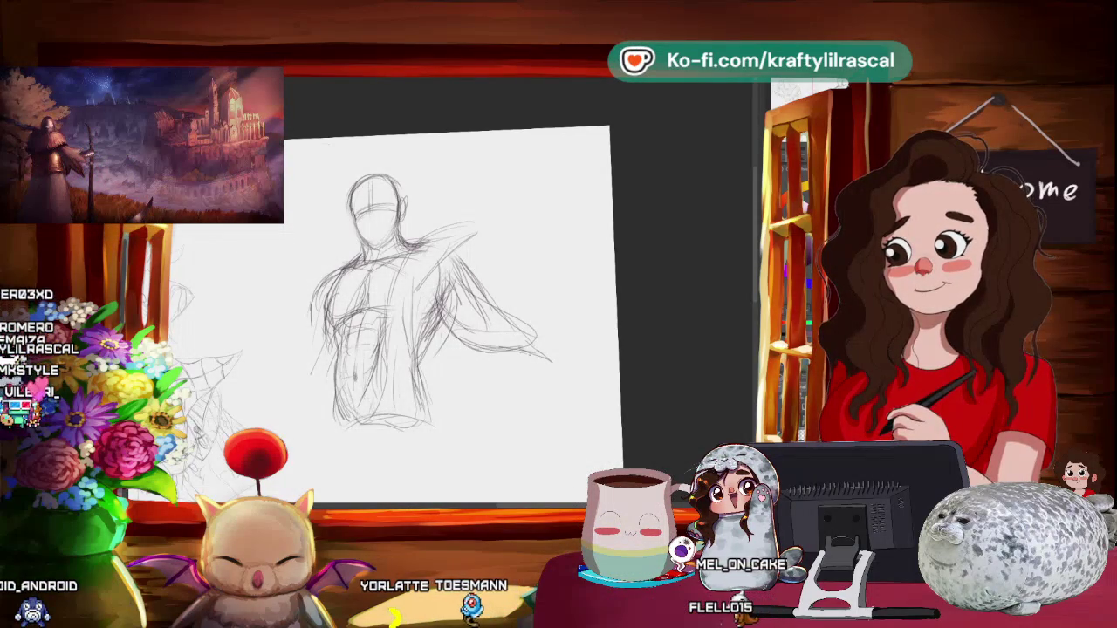
pyautogui.moveTo(513, 365); pyautogui.dragTo(563, 398)
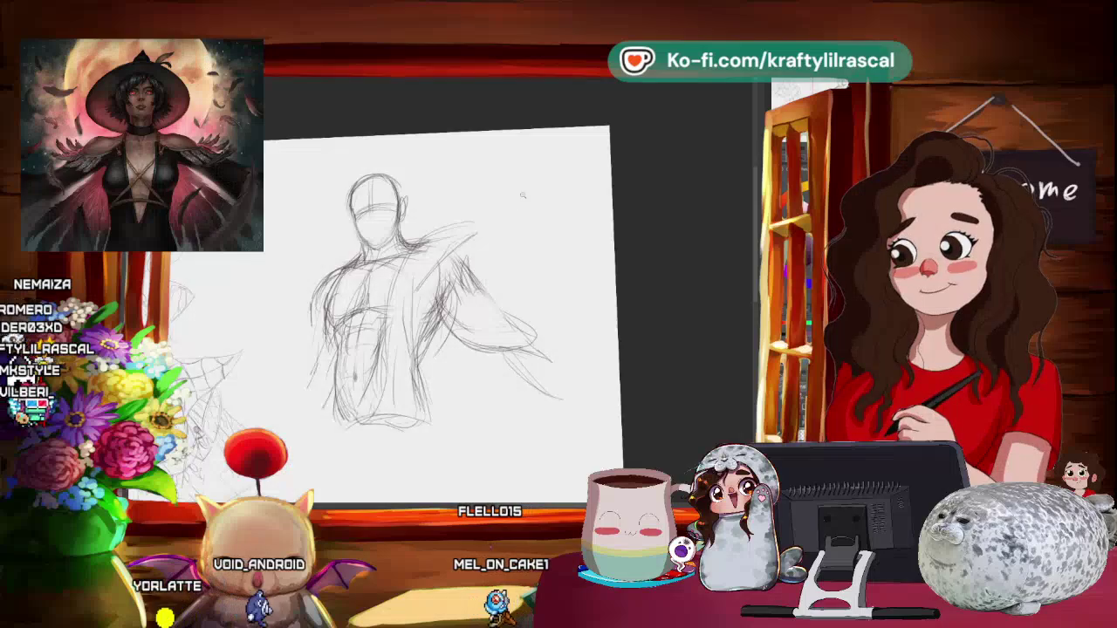
pyautogui.scroll(-2, 522, 195)
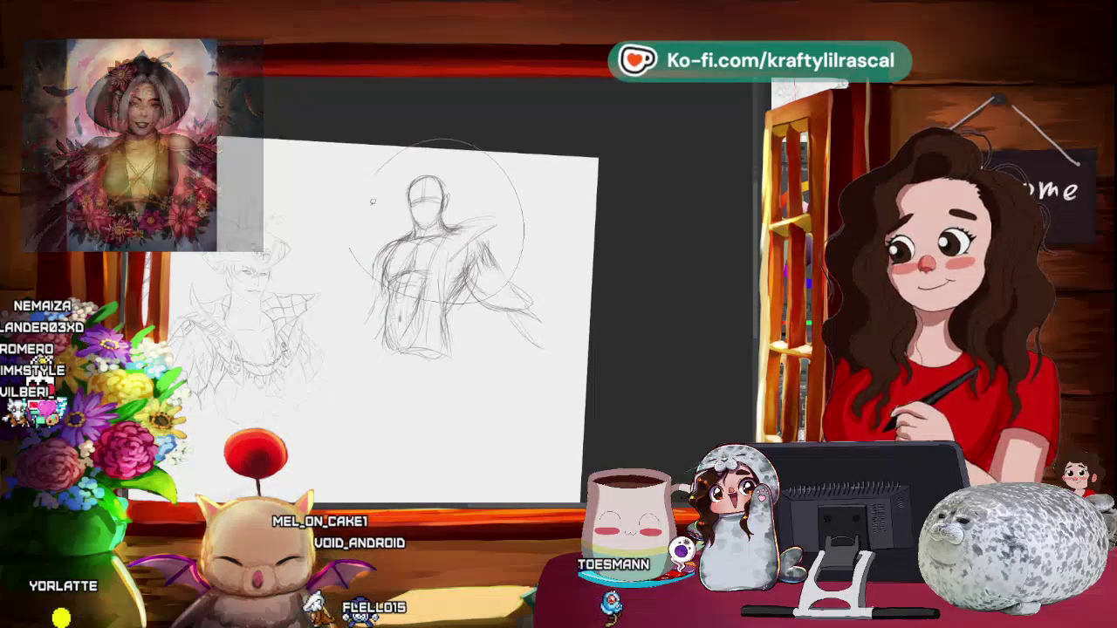
# - Lasso the muscular figure and apply a slight clockwise rotation to it
pyautogui.moveTo(373, 202); pyautogui.dragTo(354, 218)
pyautogui.moveTo(632, 155); pyautogui.dragTo(635, 159)
pyautogui.moveTo(508, 236); pyautogui.dragTo(654, 154)
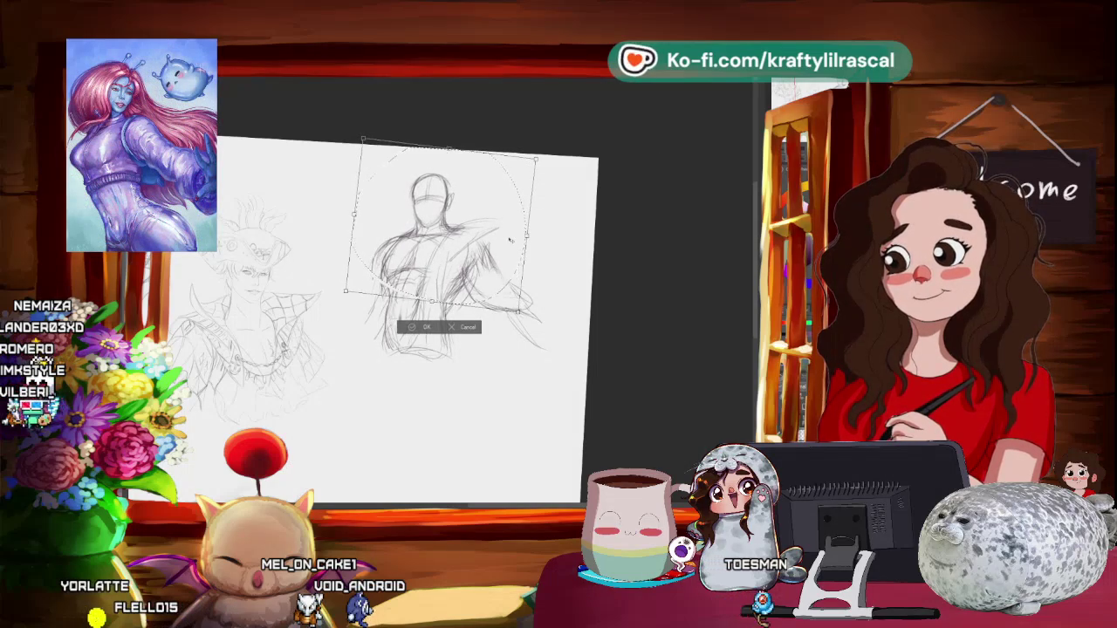
pyautogui.moveTo(596, 179); pyautogui.dragTo(635, 156)
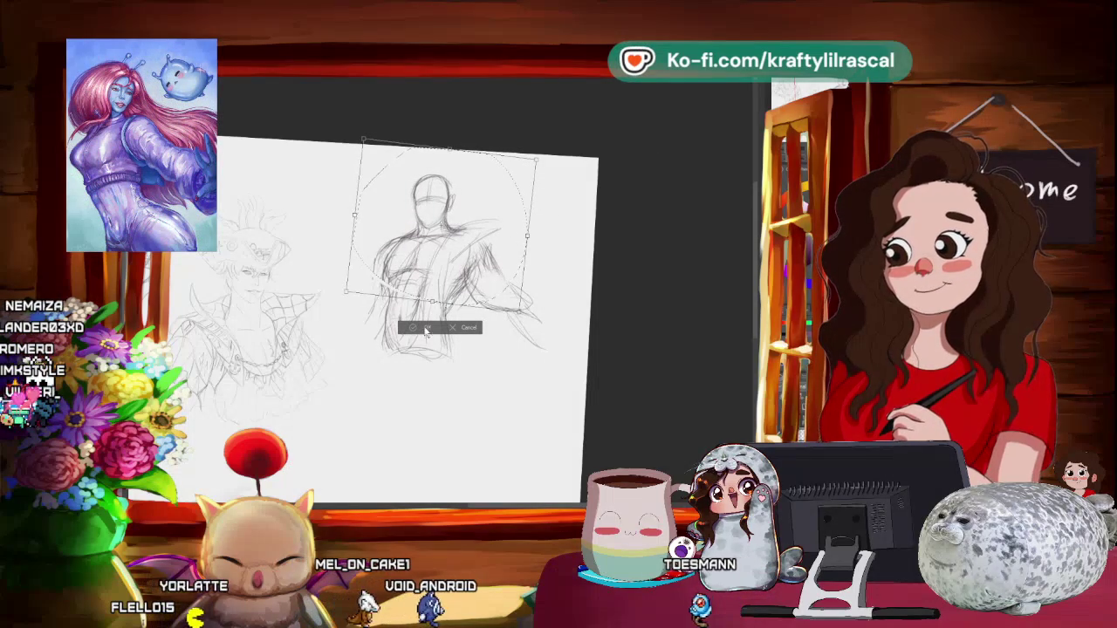
pyautogui.press('Return')
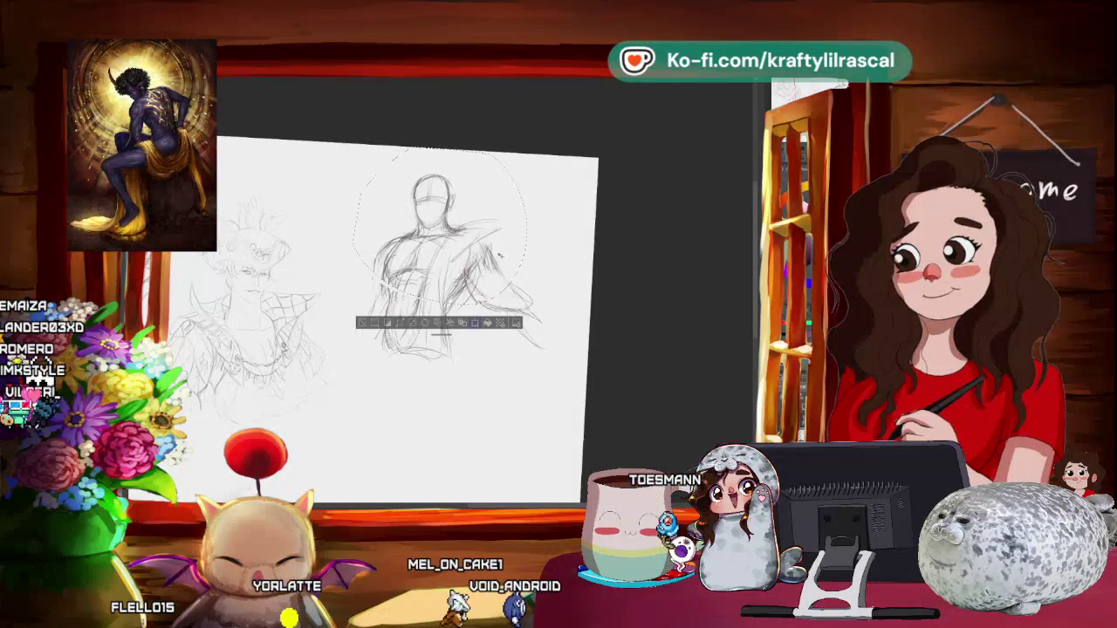
# - Finish a second transform unchanged and clear the selection around the figure
pyautogui.click(482, 323)
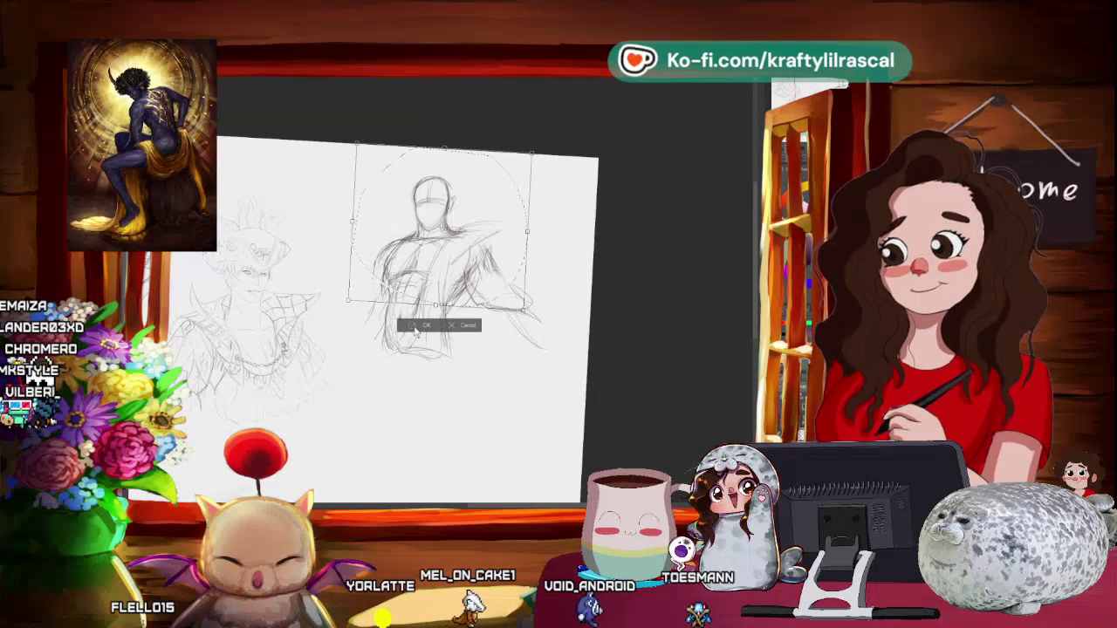
pyautogui.press('Return')
pyautogui.hotkey('ctrl', 'd')
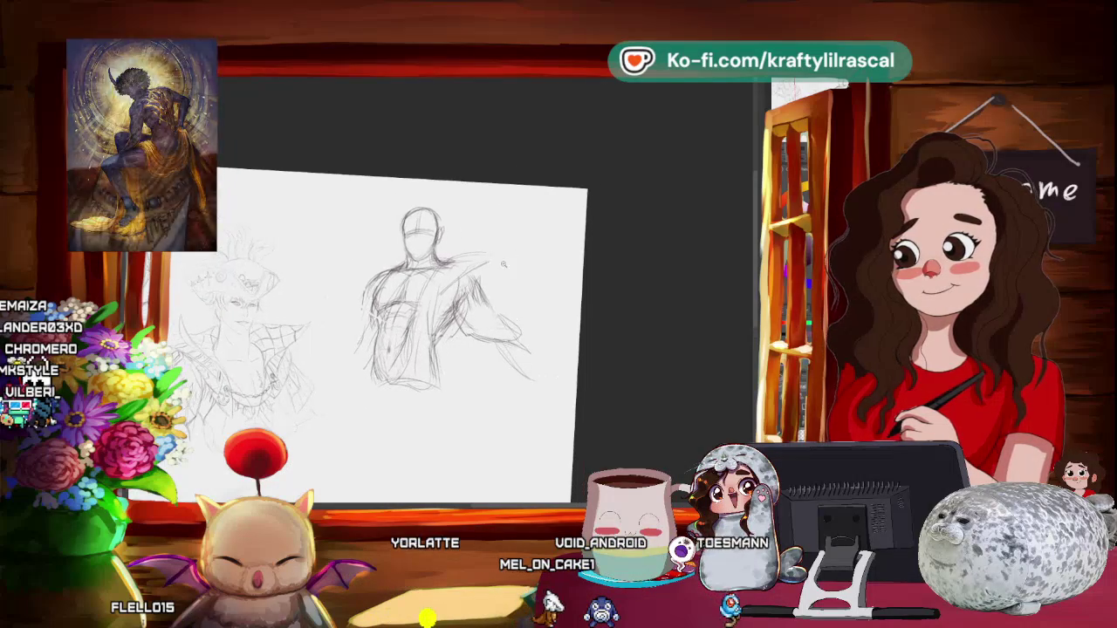
pyautogui.scroll(-2, 515, 227)
pyautogui.scroll(2, 523, 227)
pyautogui.scroll(1, 541, 227)
pyautogui.scroll(2, 551, 227)
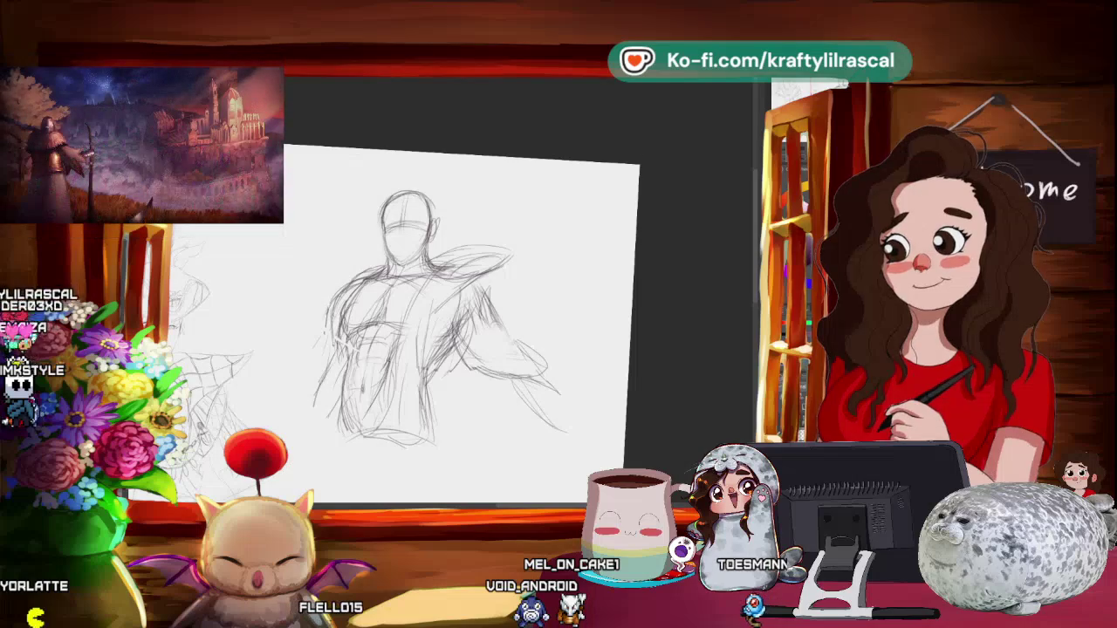
# - Zoom in and build up rough pencil lines over the torso and outstretched arm
pyautogui.scroll(-2, 427, 308)
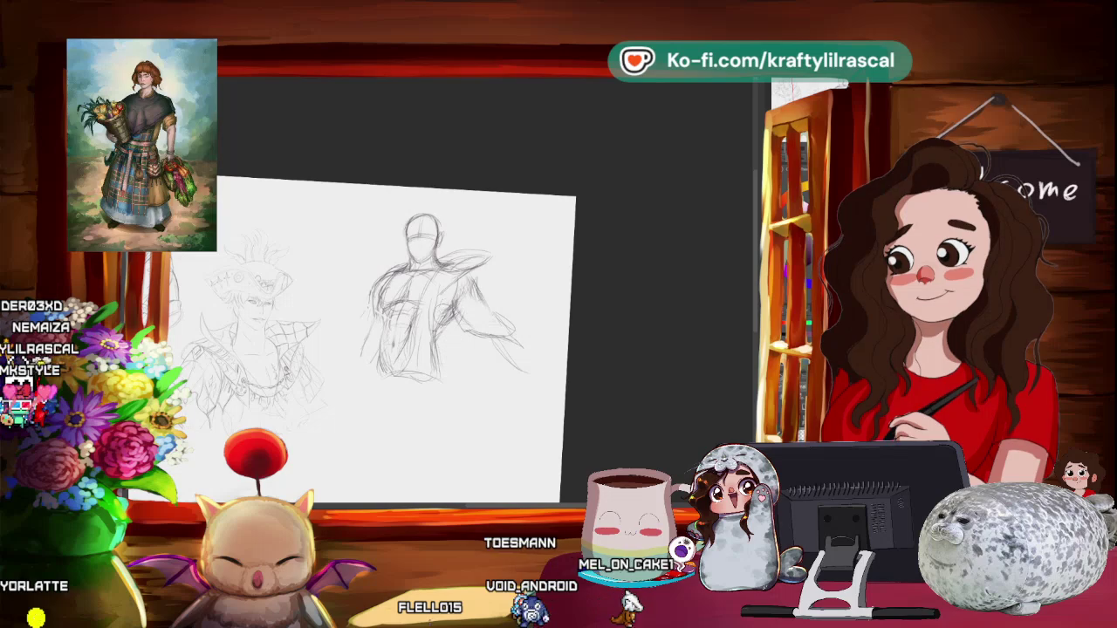
pyautogui.scroll(1, 547, 269)
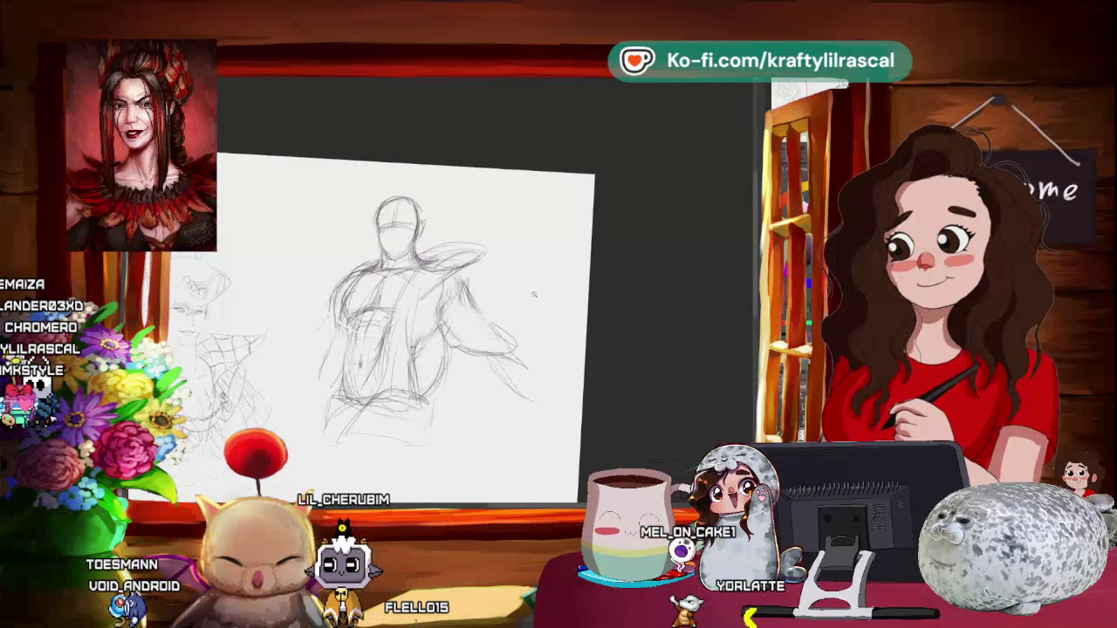
pyautogui.scroll(-3, 518, 310)
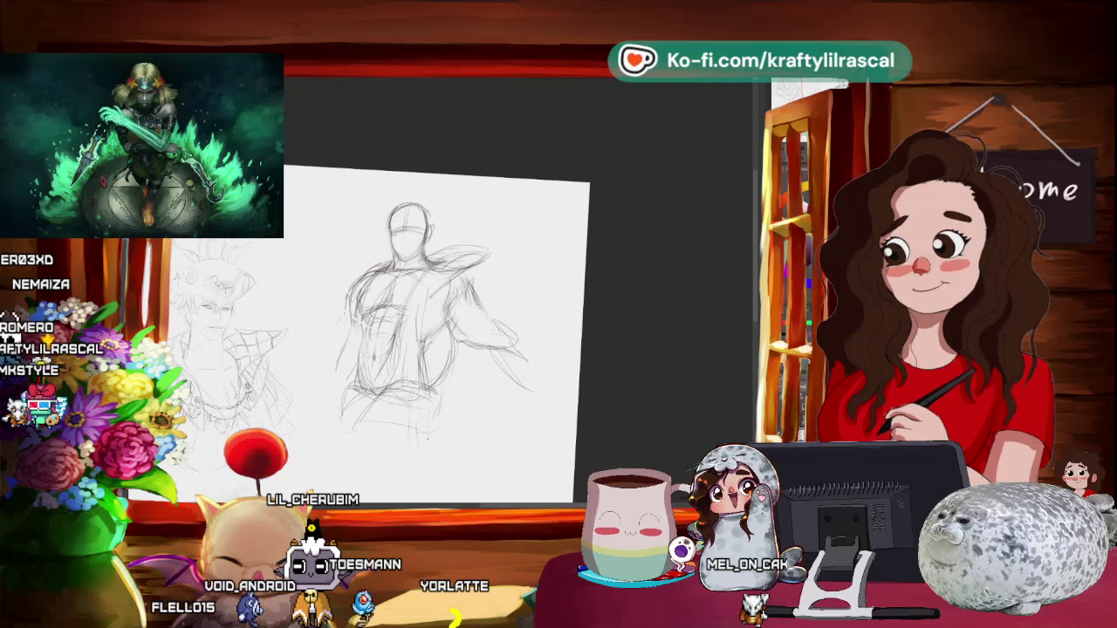
pyautogui.scroll(-3, 643, 270)
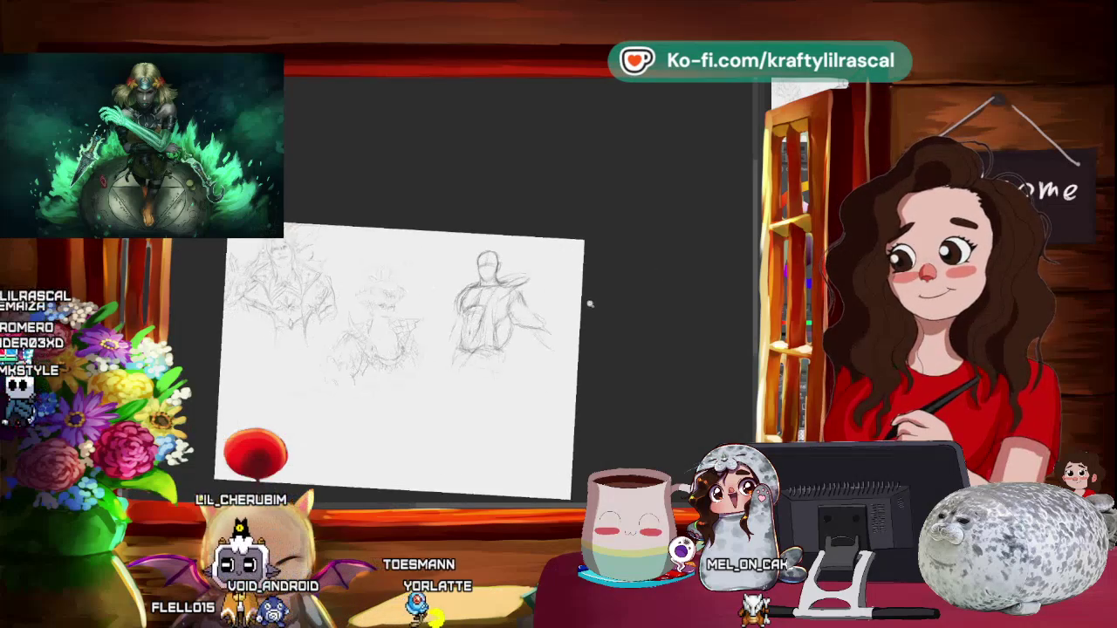
# - Zoom out to compare the sketches, then zoom back in and pencil lines around the hips
pyautogui.scroll(3, 611, 289)
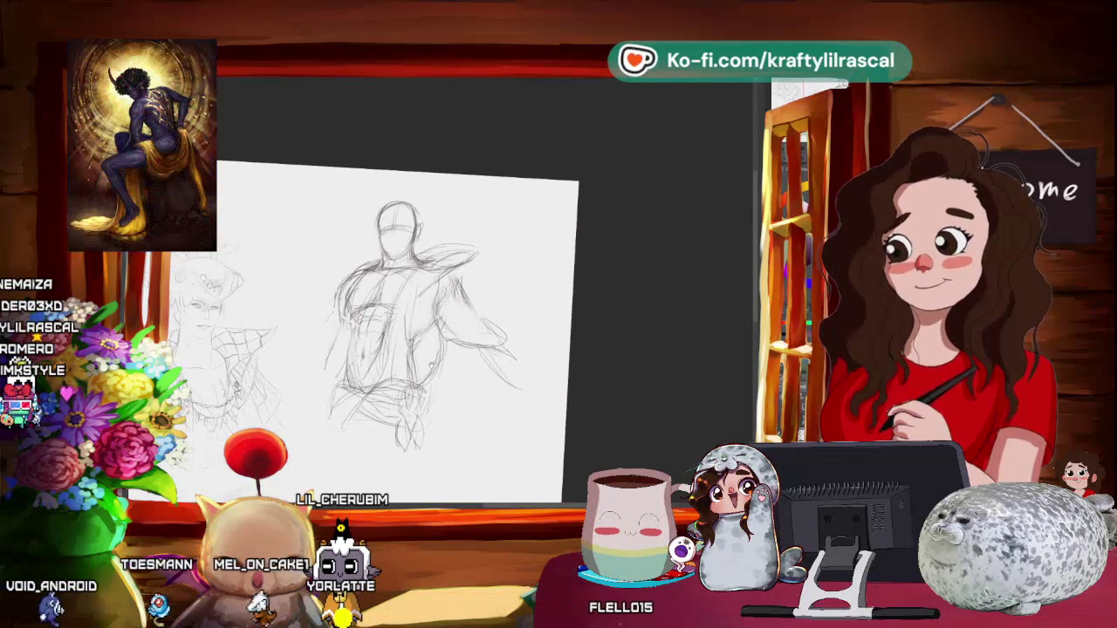
pyautogui.scroll(1, 424, 332)
pyautogui.scroll(1, 424, 331)
pyautogui.scroll(-1, 423, 332)
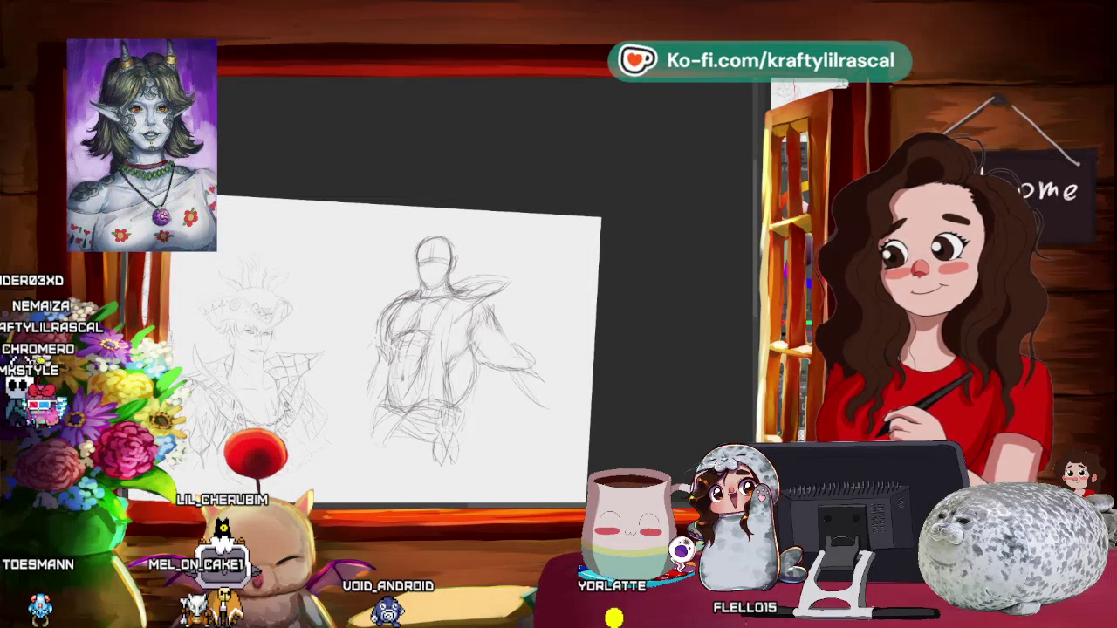
pyautogui.scroll(2, 472, 232)
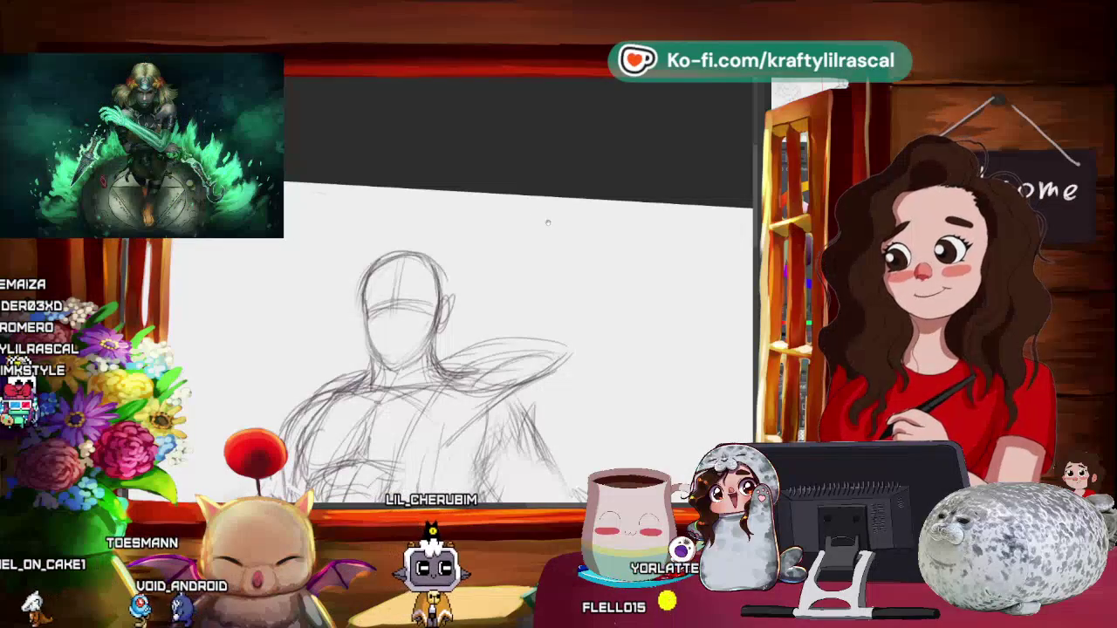
# - Pan and rotate the view, then sketch the eyes, nose and mouth on the figure's face
pyautogui.moveTo(548, 219); pyautogui.dragTo(556, 169)
pyautogui.moveTo(518, 261); pyautogui.dragTo(532, 251)
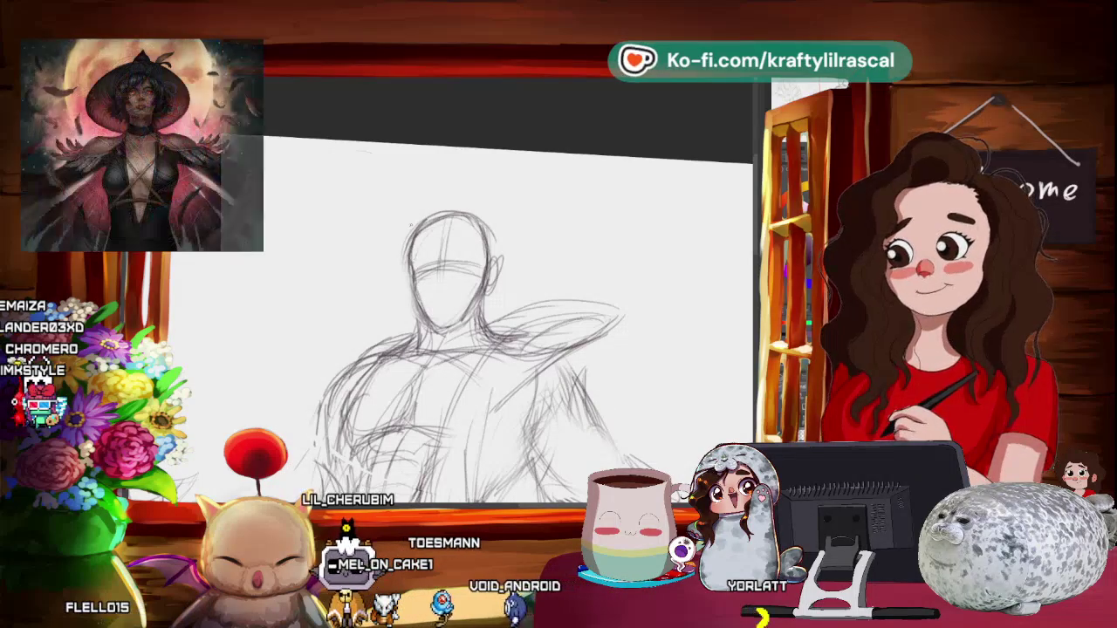
pyautogui.scroll(1, 436, 349)
pyautogui.moveTo(495, 248); pyautogui.dragTo(465, 236)
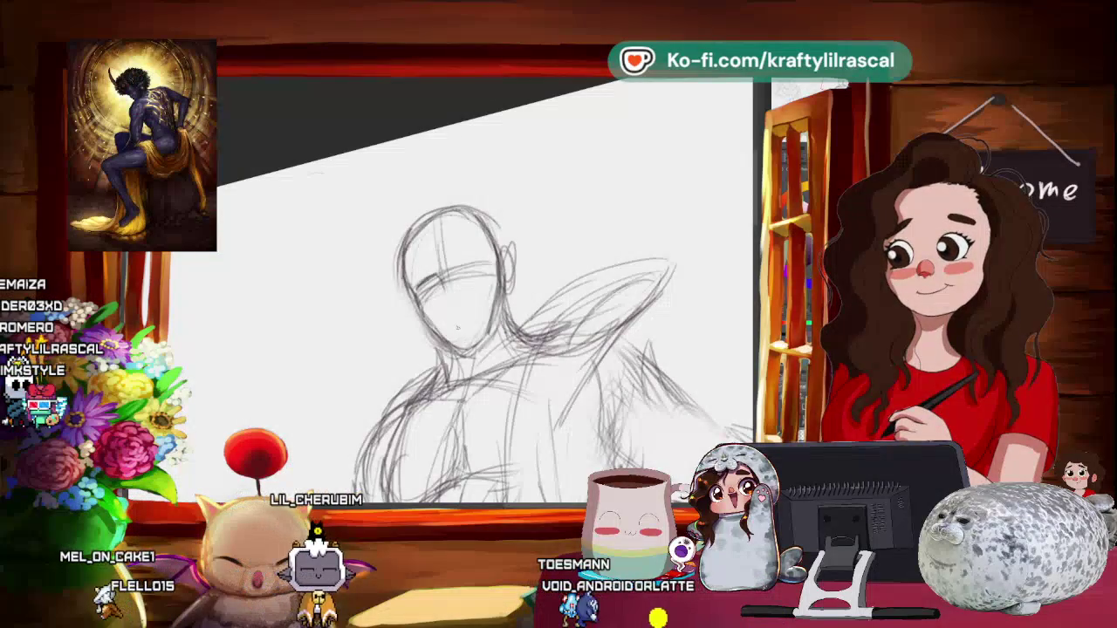
pyautogui.moveTo(451, 322)
pyautogui.mouseDown()
pyautogui.moveTo(467, 319)
pyautogui.moveTo(448, 306)
pyautogui.mouseUp()
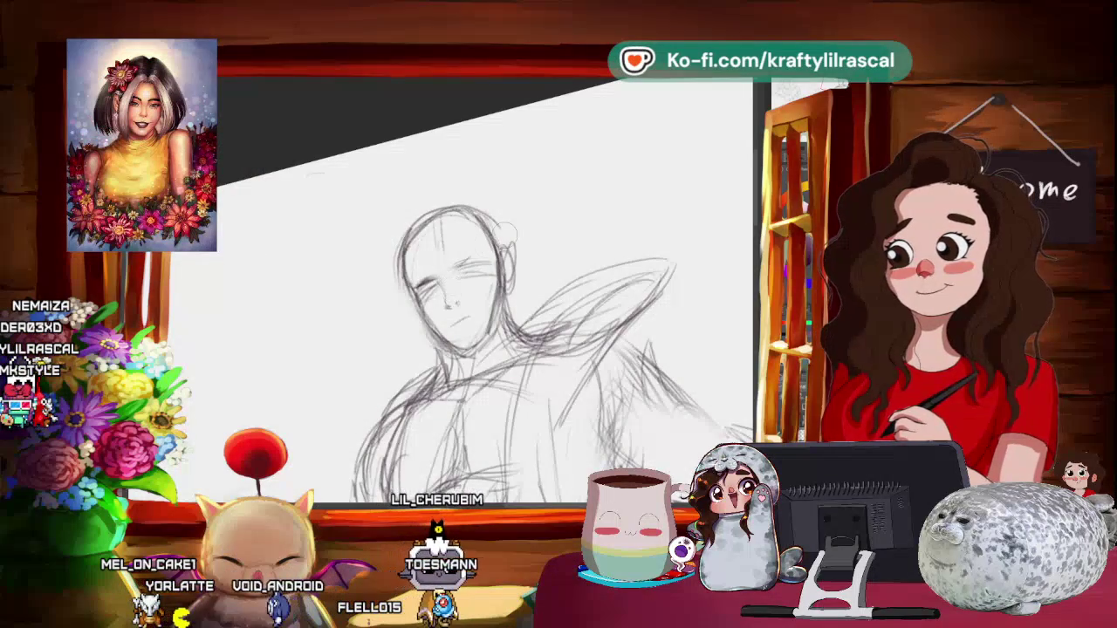
pyautogui.moveTo(523, 262)
pyautogui.mouseDown()
pyautogui.moveTo(541, 288)
pyautogui.moveTo(558, 274)
pyautogui.mouseUp()
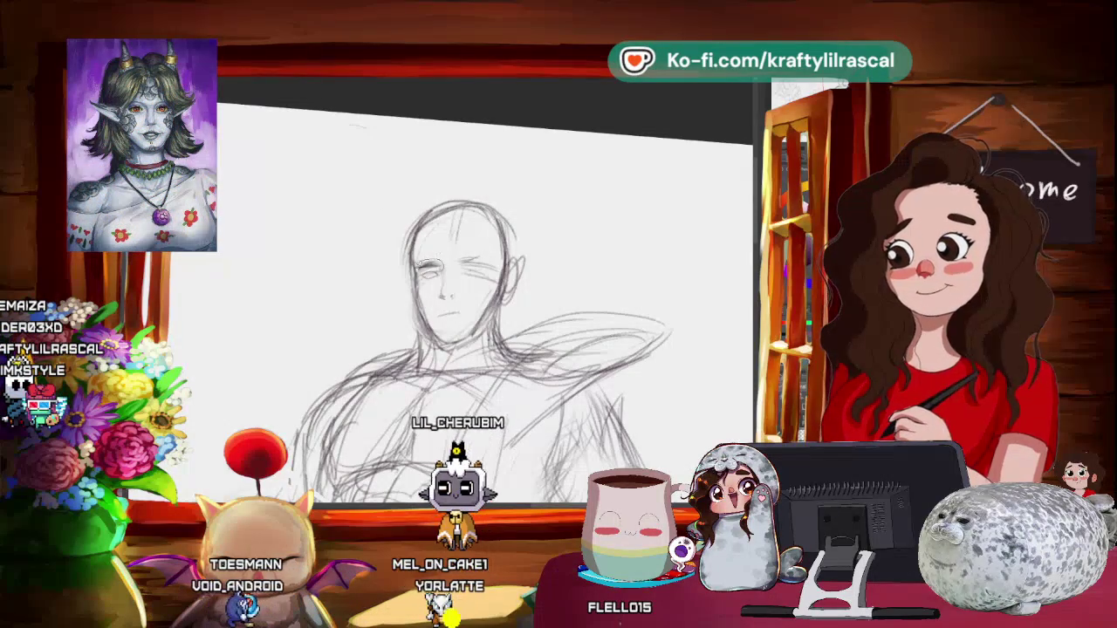
# - Select the left eye and apply a quick transform adjustment to it
pyautogui.moveTo(414, 260); pyautogui.dragTo(445, 276)
pyautogui.hotkey('ctrl', 't')
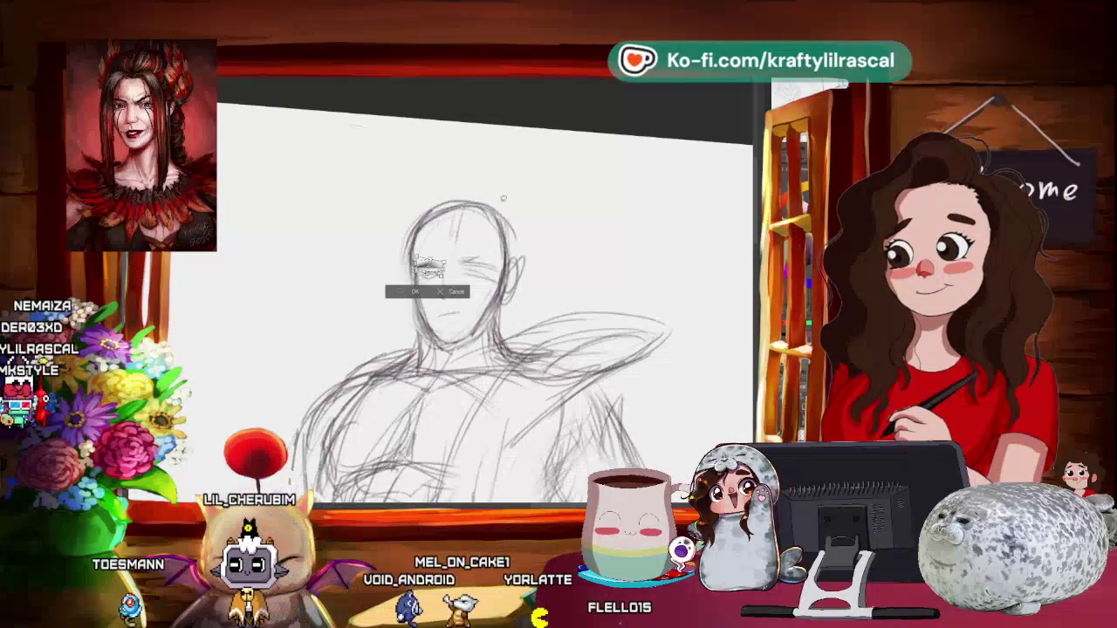
pyautogui.press('Return')
# - Mirror, zoom, pan, level and tilt the canvas view while refining the face
pyautogui.press('m')
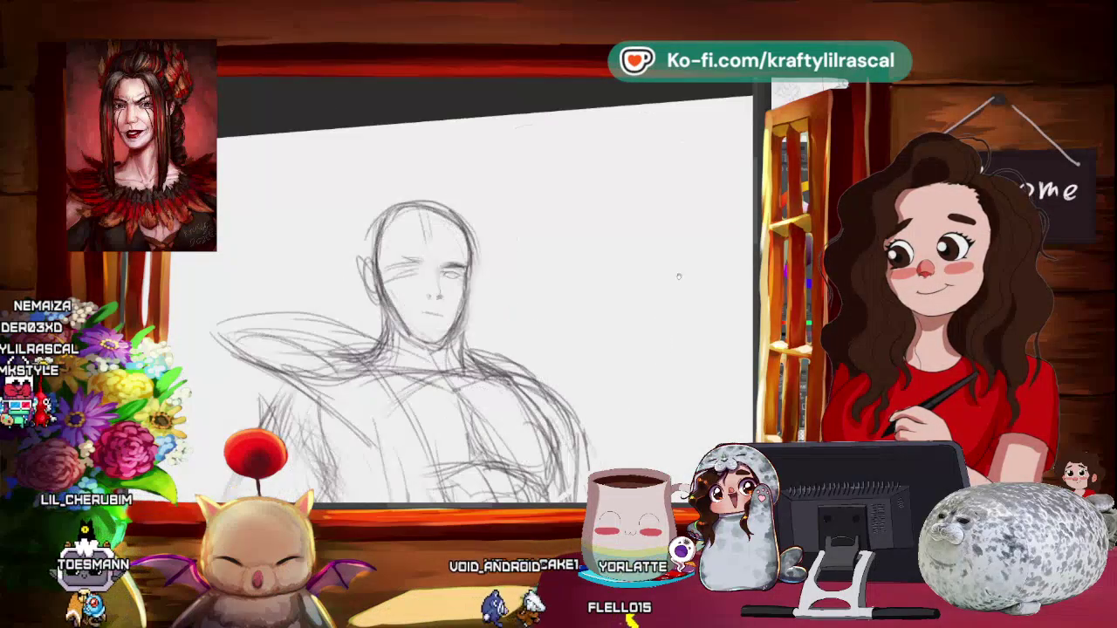
pyautogui.scroll(-2, 616, 289)
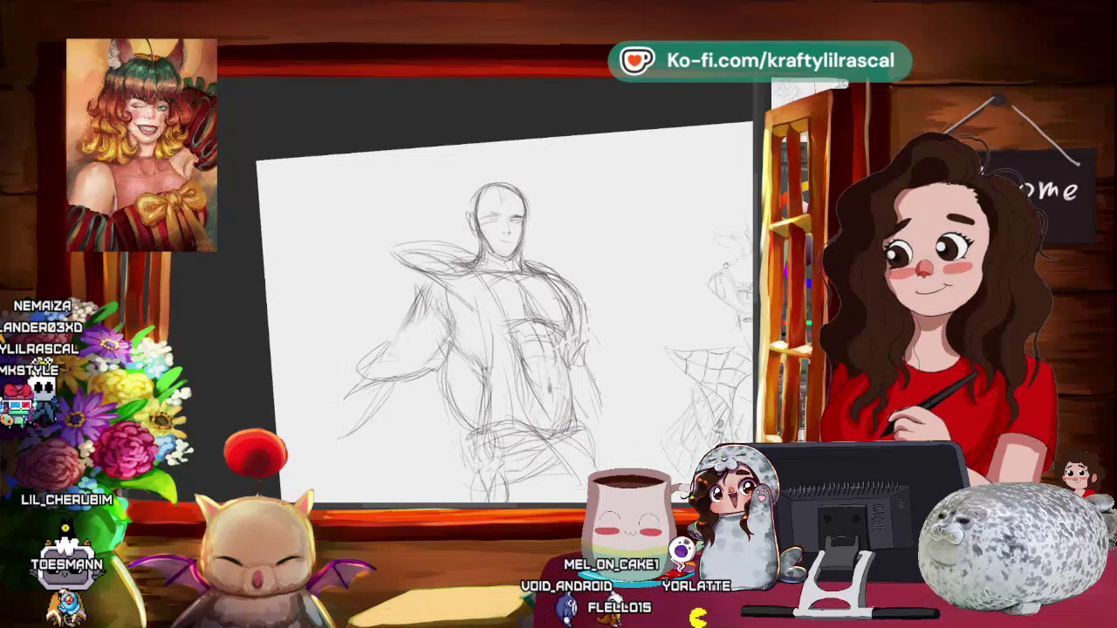
pyautogui.moveTo(676, 298); pyautogui.dragTo(611, 262)
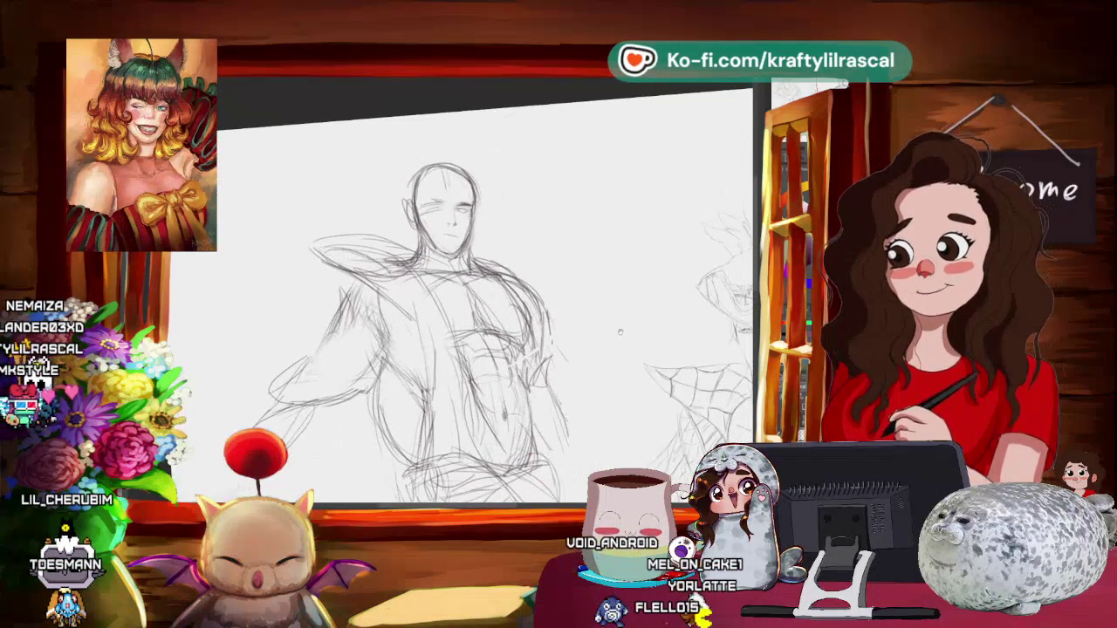
pyautogui.scroll(-2, 463, 306)
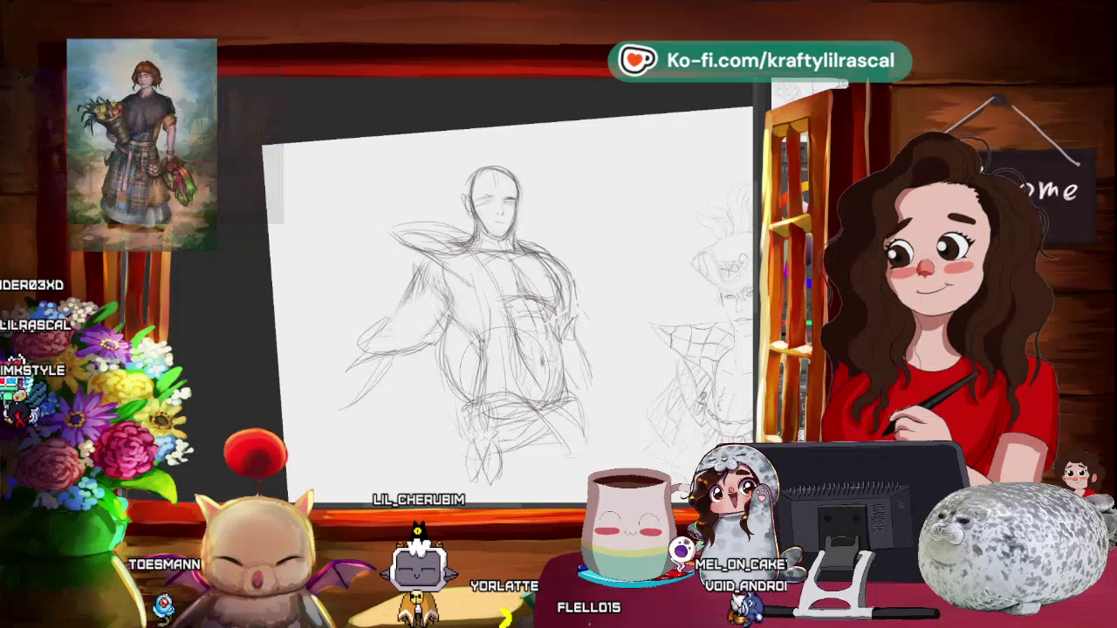
pyautogui.moveTo(608, 291); pyautogui.dragTo(580, 343)
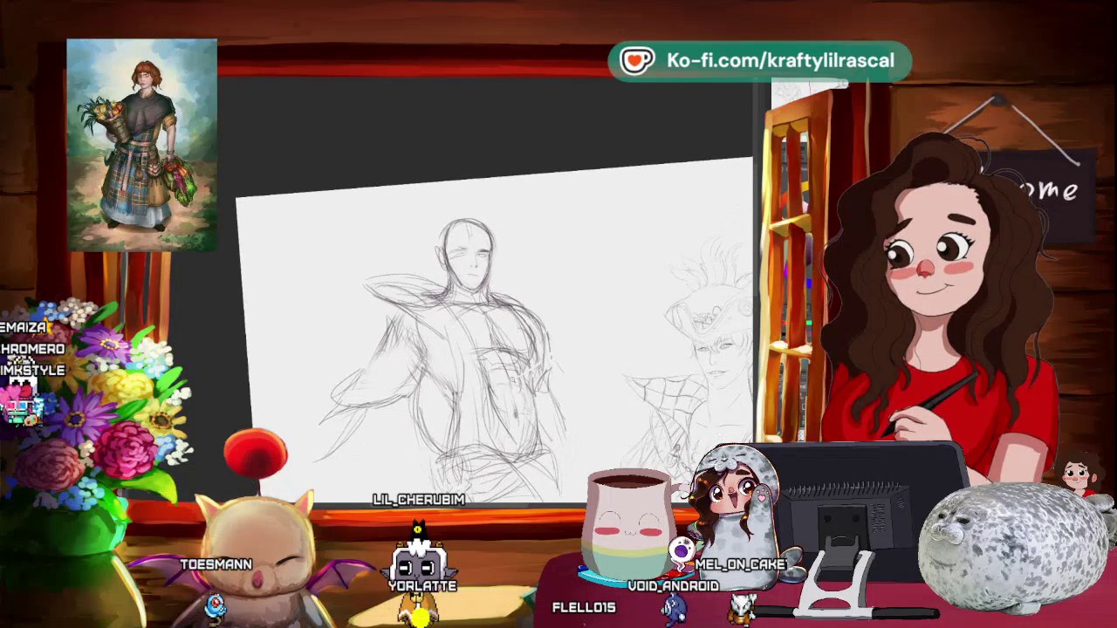
pyautogui.scroll(2, 550, 337)
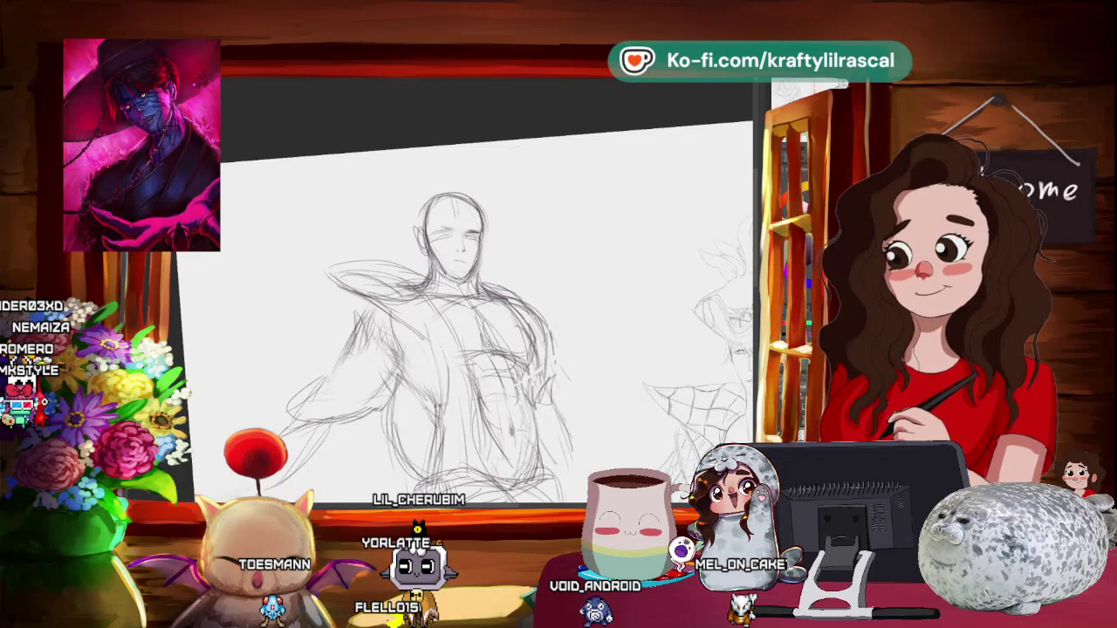
pyautogui.hotkey('ctrl', 'shift', 'r')
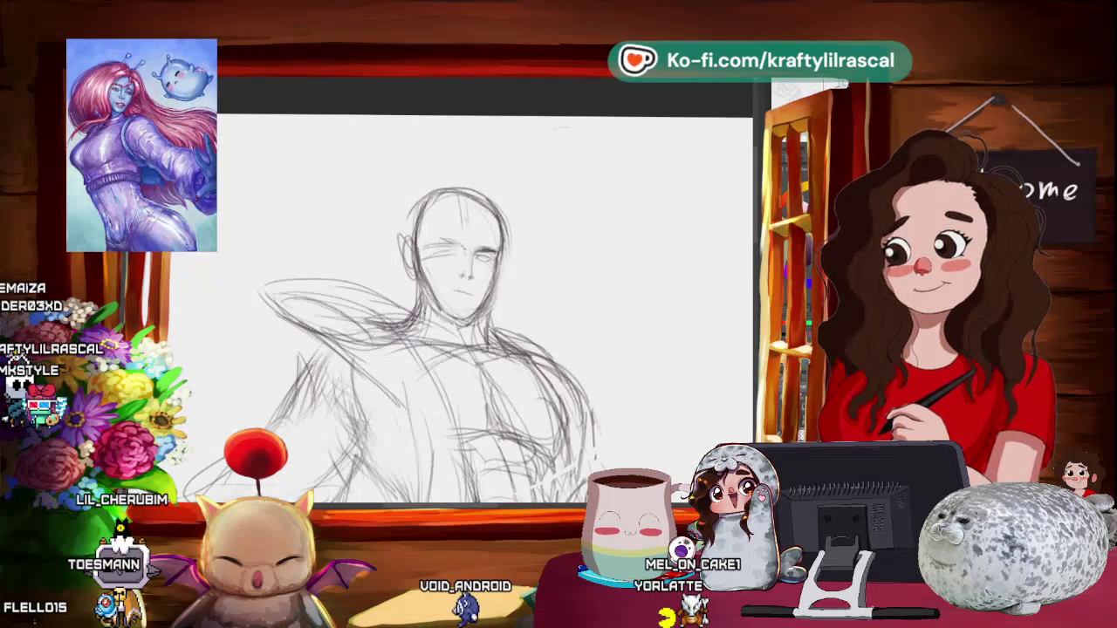
pyautogui.press('4')
pyautogui.press('4')
pyautogui.press('4')
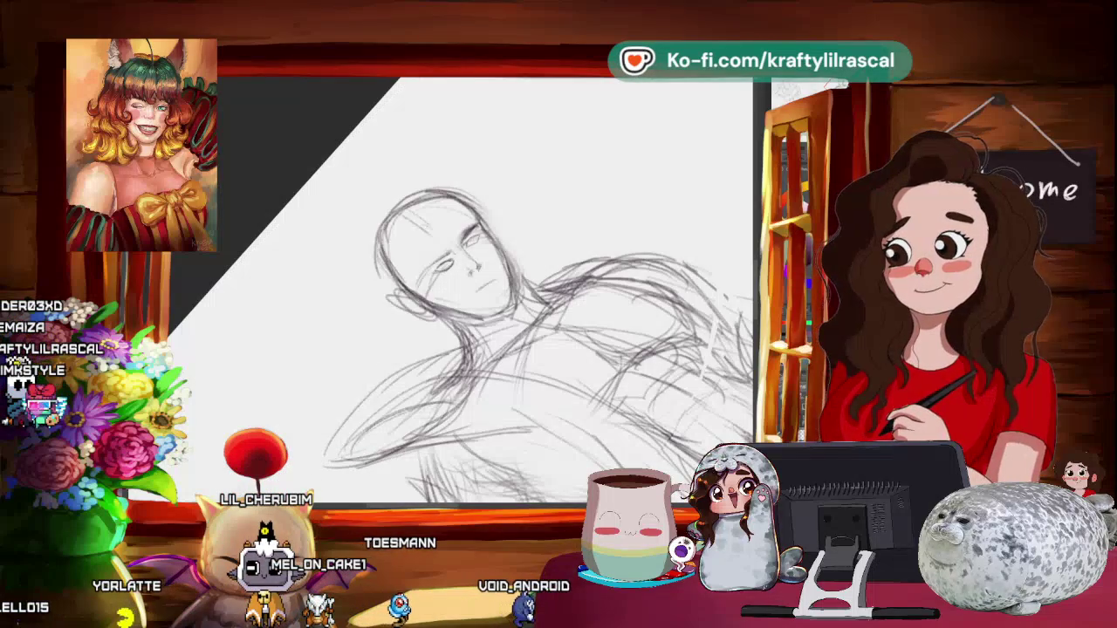
pyautogui.moveTo(540, 228)
pyautogui.mouseDown()
pyautogui.moveTo(580, 424)
pyautogui.moveTo(249, 260)
pyautogui.mouseUp()
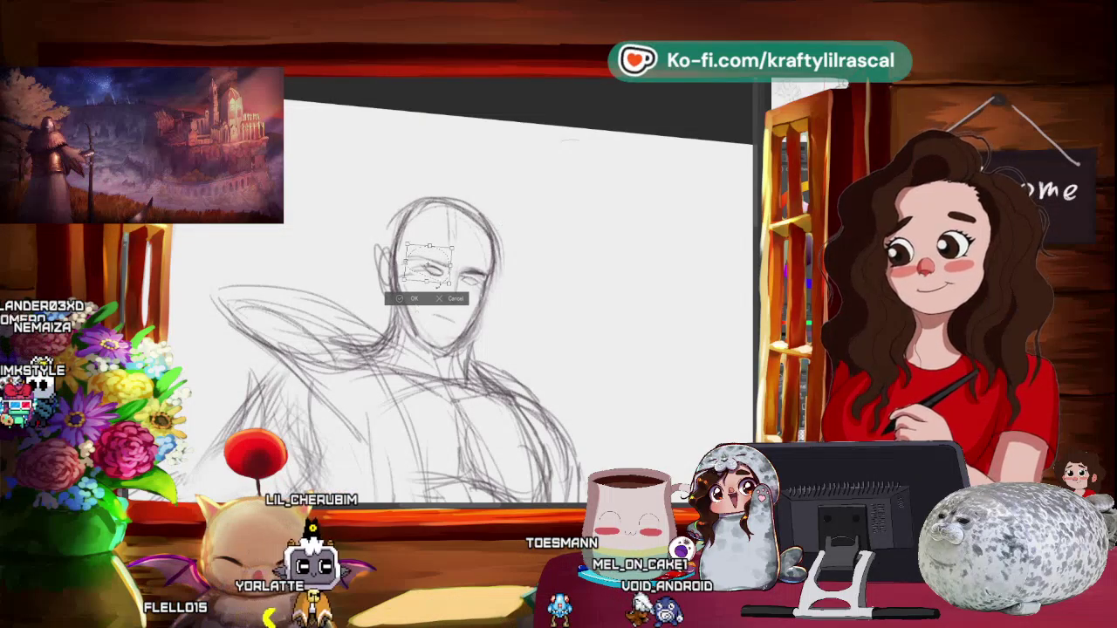
# - Apply the eye-area reshape, mirror the view, and refine the face and shoulder lines
pyautogui.press('Return')
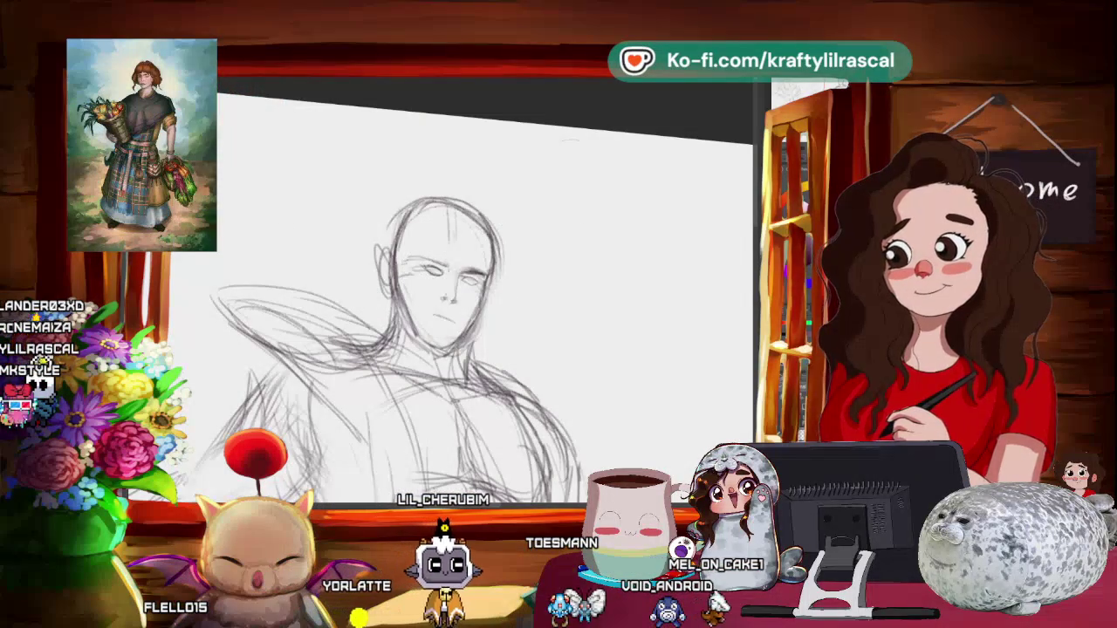
pyautogui.press('m')
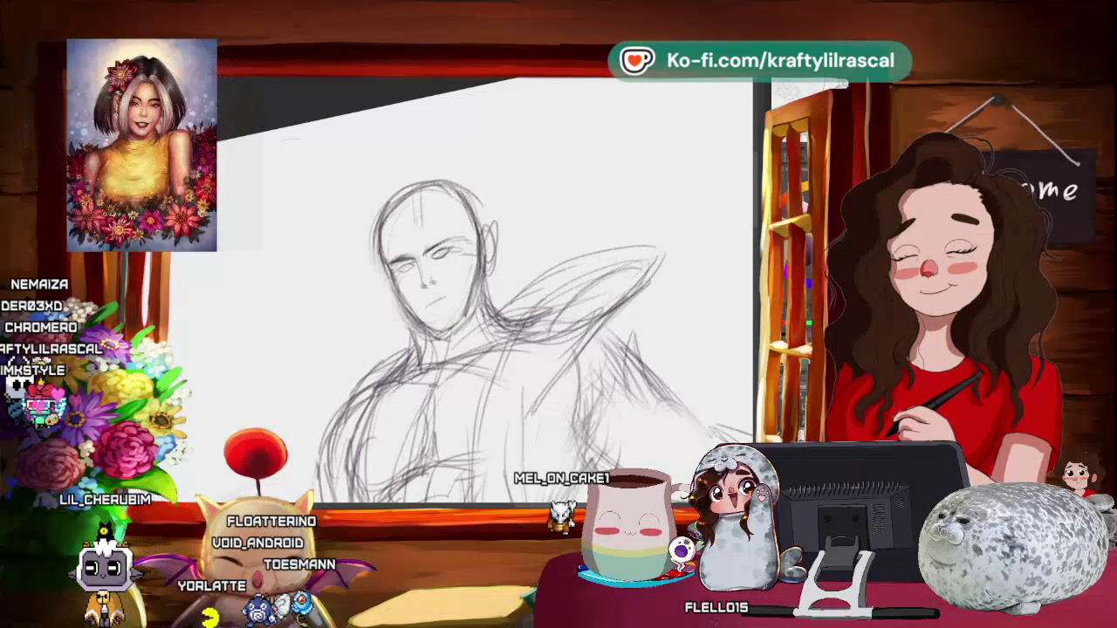
pyautogui.scroll(3, 445, 266)
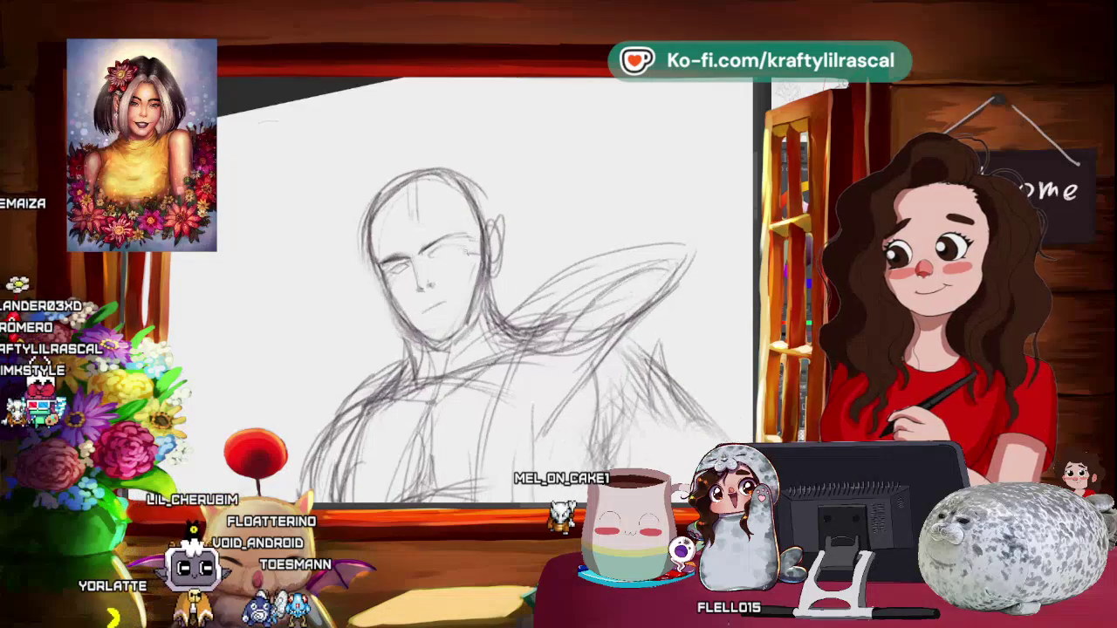
# - Re-angle the view to sharpen brow, nose and mouth lines, then select the left eye for transforming
pyautogui.scroll(-2, 460, 274)
pyautogui.moveTo(539, 148); pyautogui.dragTo(502, 139)
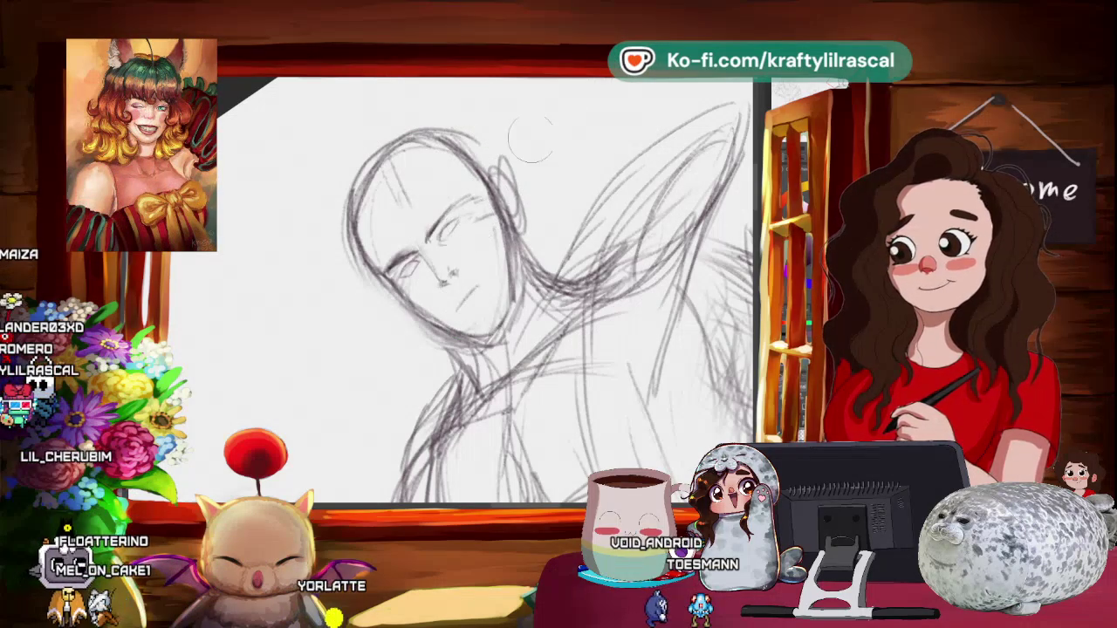
pyautogui.moveTo(471, 222); pyautogui.dragTo(445, 229)
pyautogui.moveTo(621, 234); pyautogui.dragTo(663, 297)
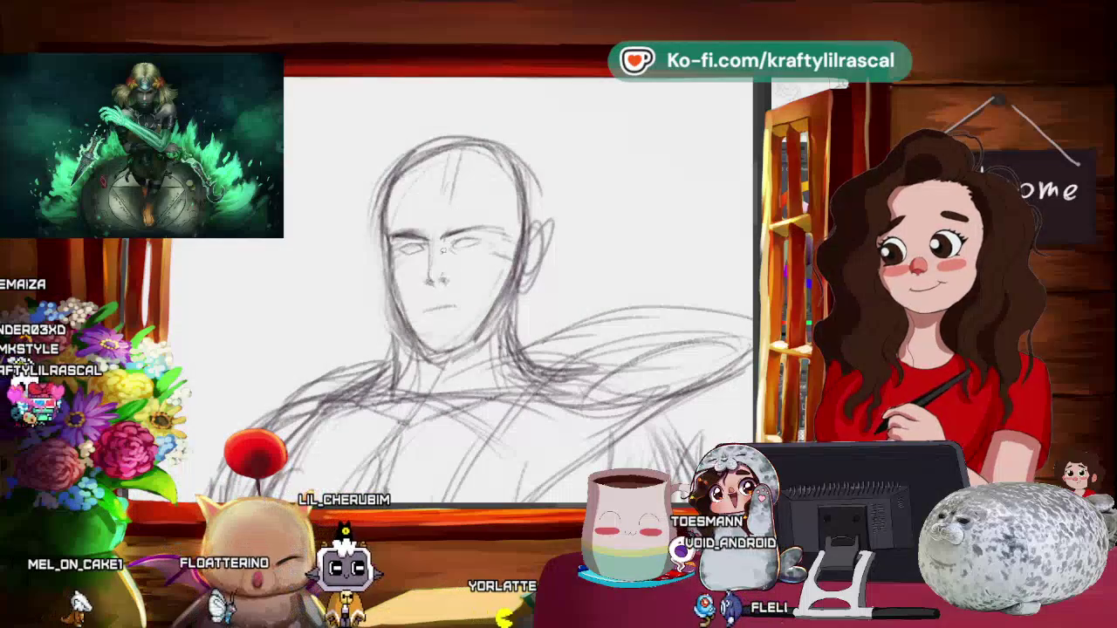
pyautogui.moveTo(388, 236); pyautogui.dragTo(432, 266)
pyautogui.hotkey('ctrl', 't')
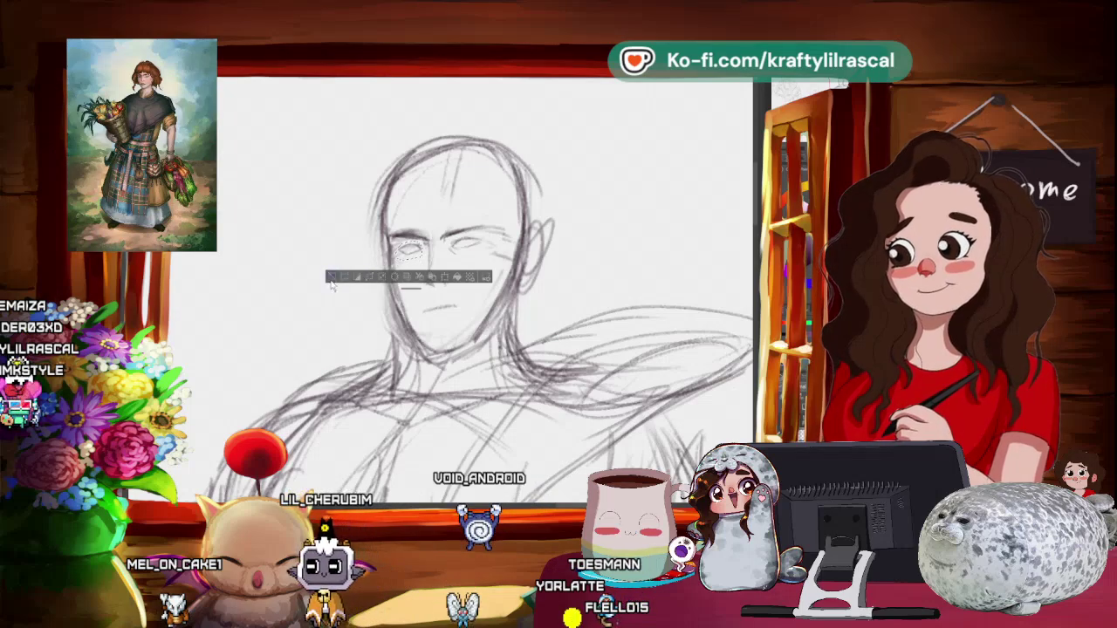
# - Apply the left-eye reshape and rotate the view to refine the cheek and mouth lines
pyautogui.press('Return')
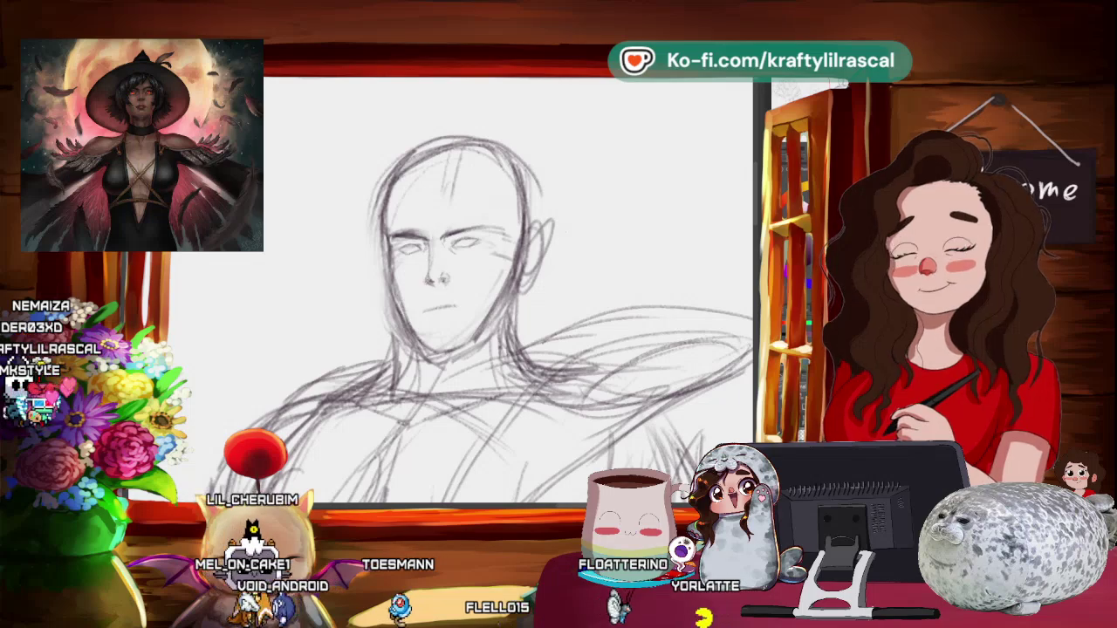
pyautogui.scroll(-2, 575, 286)
pyautogui.moveTo(574, 287); pyautogui.dragTo(477, 205)
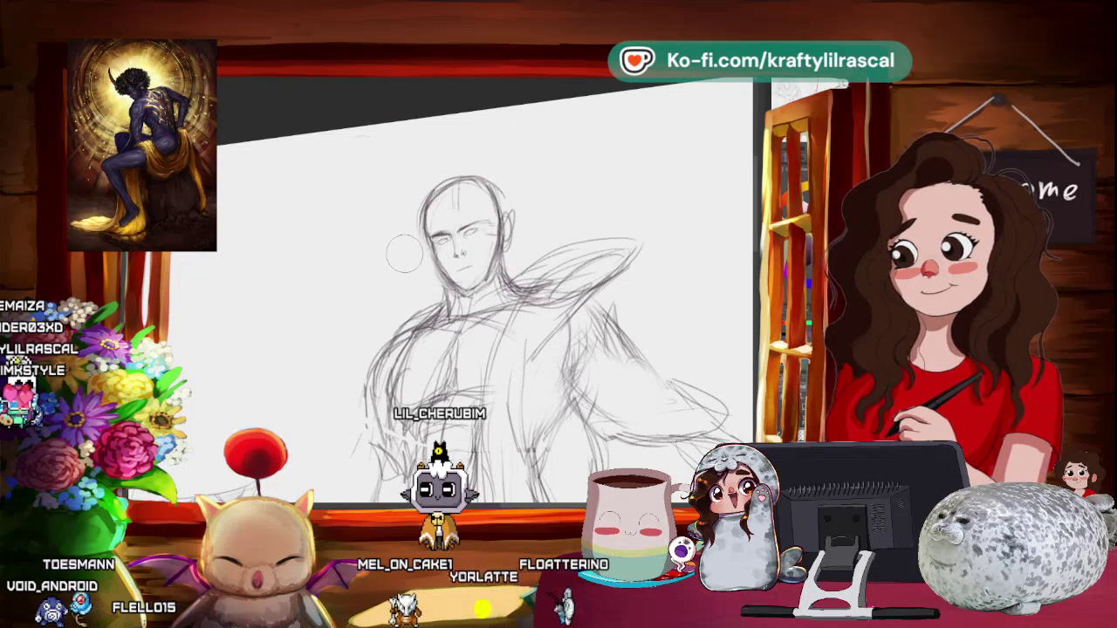
# - Shift and slightly rotate the left side of the head, then start reshaping the mouth
pyautogui.press('m')
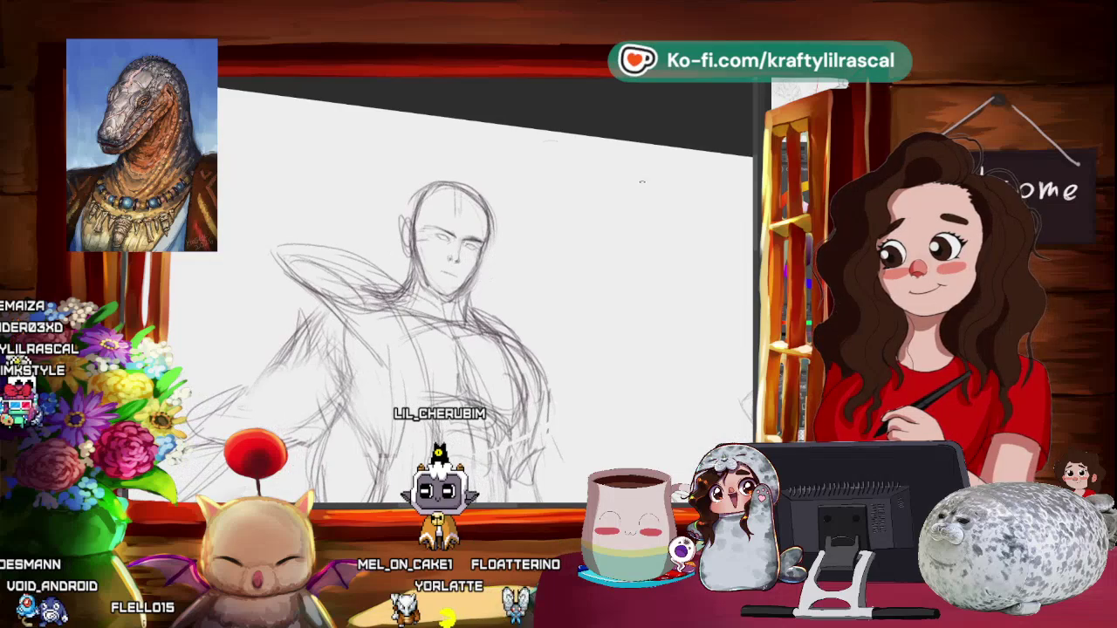
pyautogui.moveTo(643, 180); pyautogui.dragTo(443, 218)
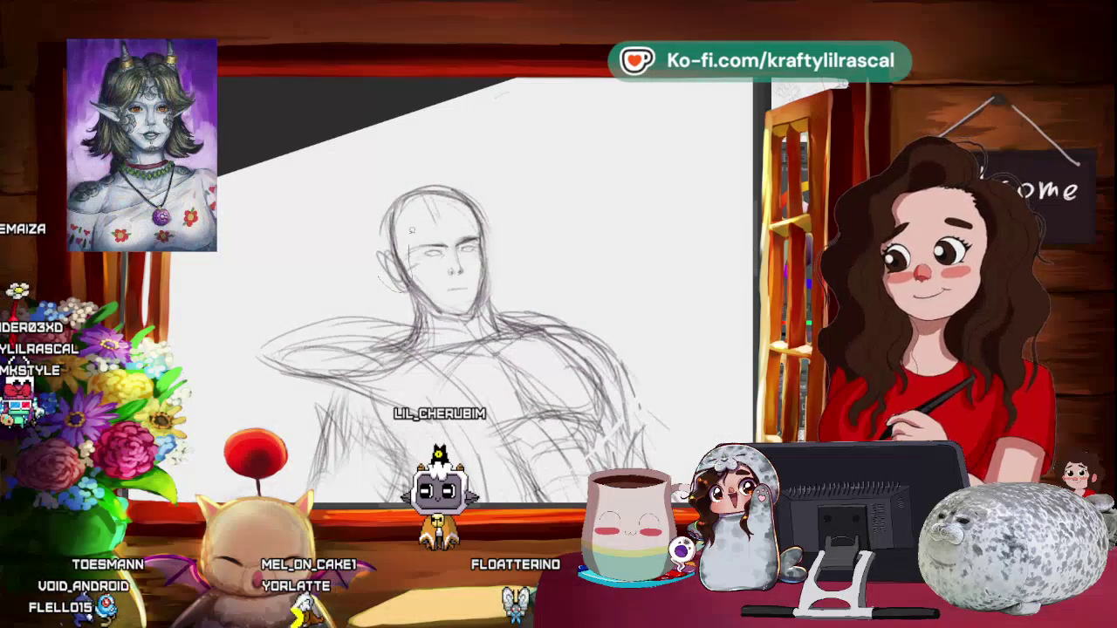
pyautogui.moveTo(391, 194); pyautogui.dragTo(394, 281)
pyautogui.click(429, 319)
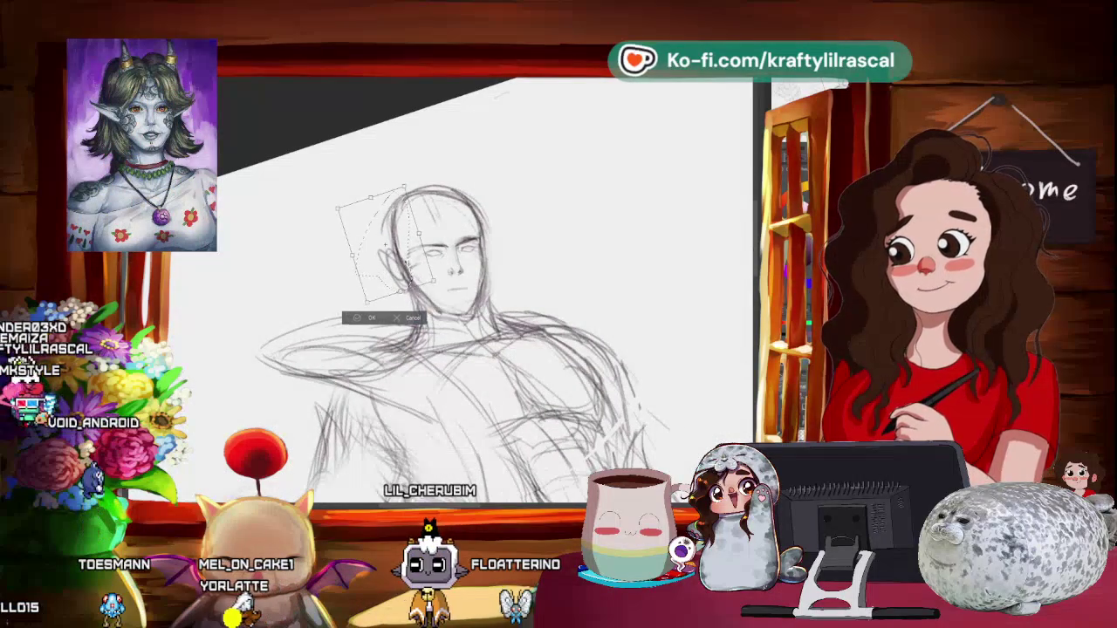
pyautogui.moveTo(451, 225); pyautogui.dragTo(558, 145)
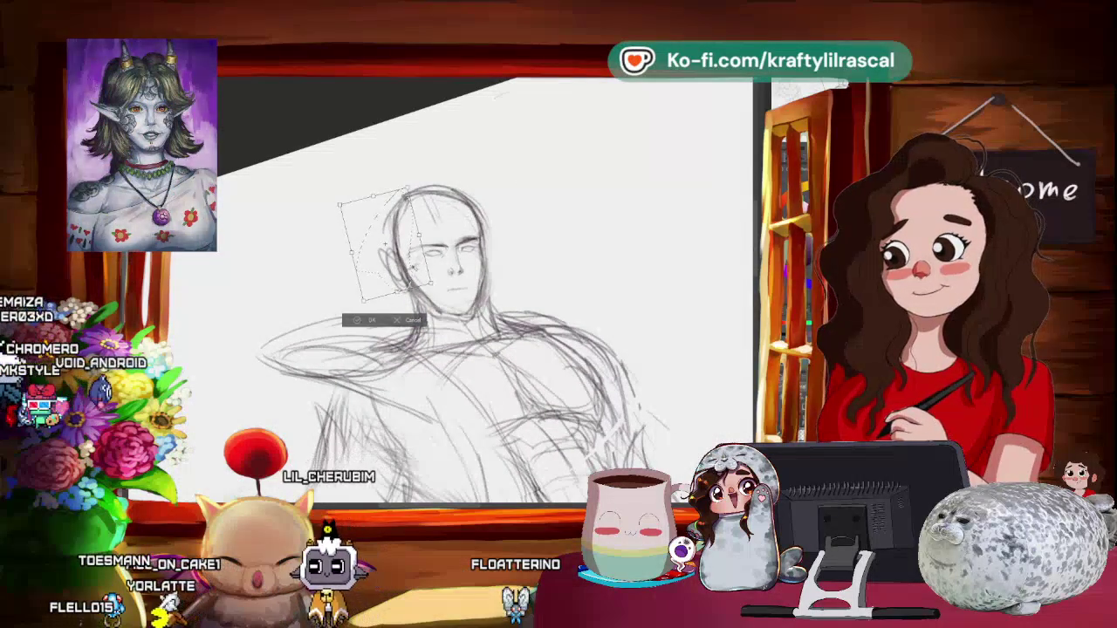
pyautogui.click(374, 315)
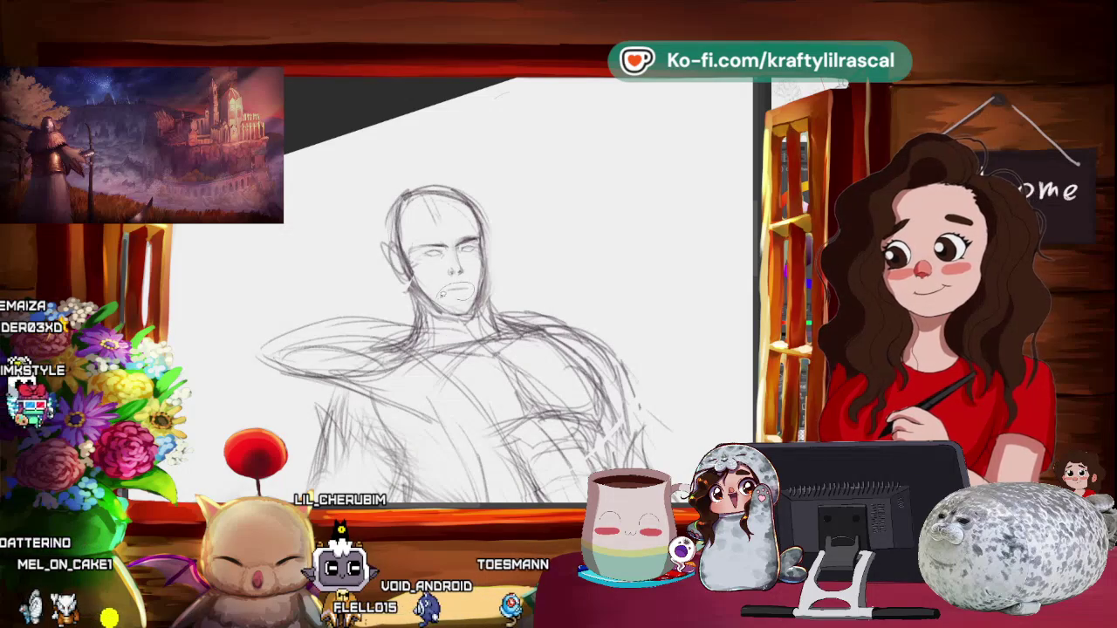
pyautogui.click(492, 325)
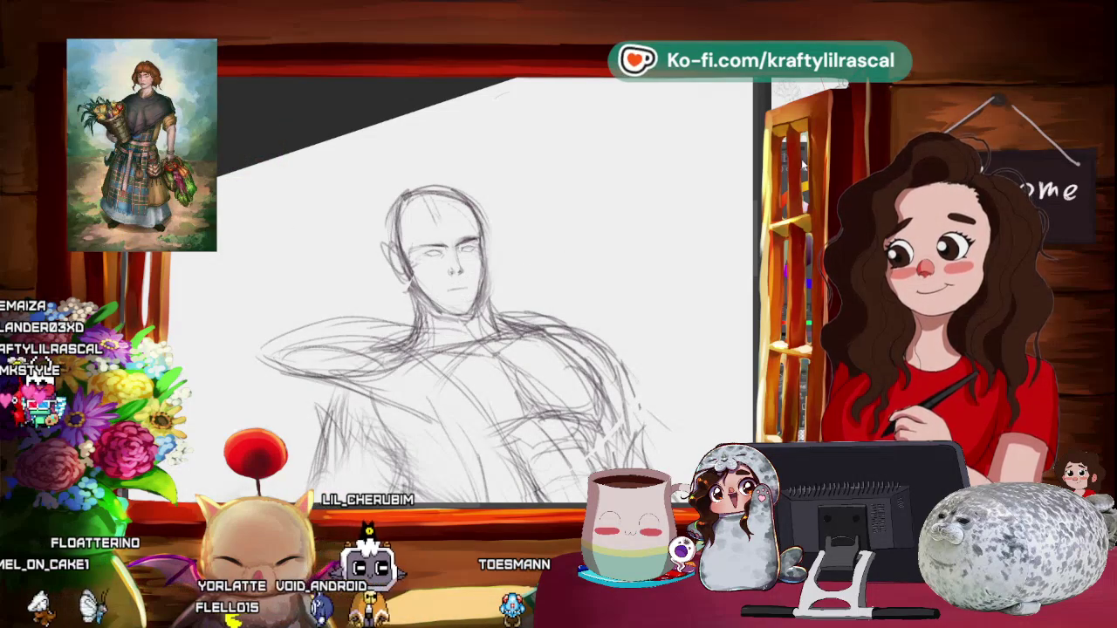
# - Frame both sketches, then lasso the figure's head and nudge it slightly down
pyautogui.scroll(-2, 463, 297)
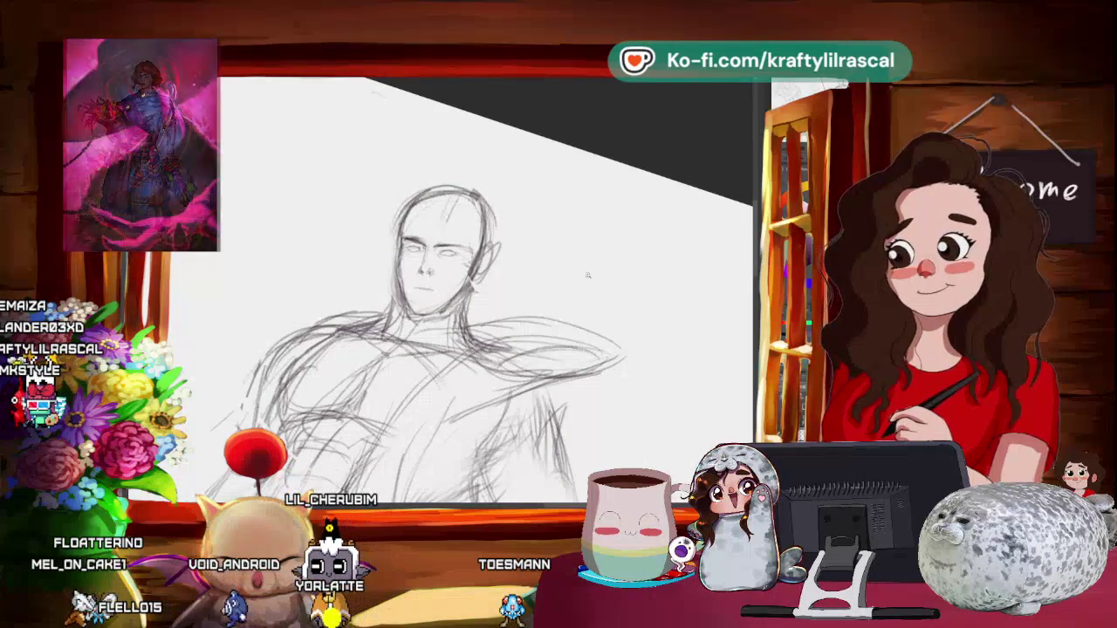
pyautogui.scroll(-3, 462, 297)
pyautogui.moveTo(682, 250); pyautogui.dragTo(583, 272)
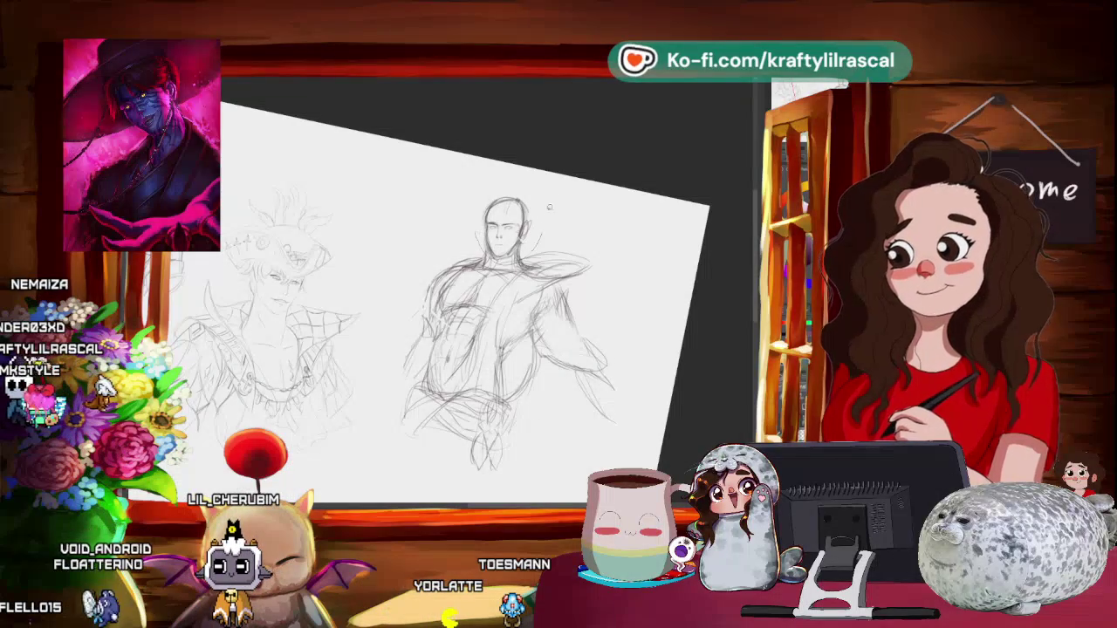
pyautogui.moveTo(549, 207); pyautogui.dragTo(548, 262)
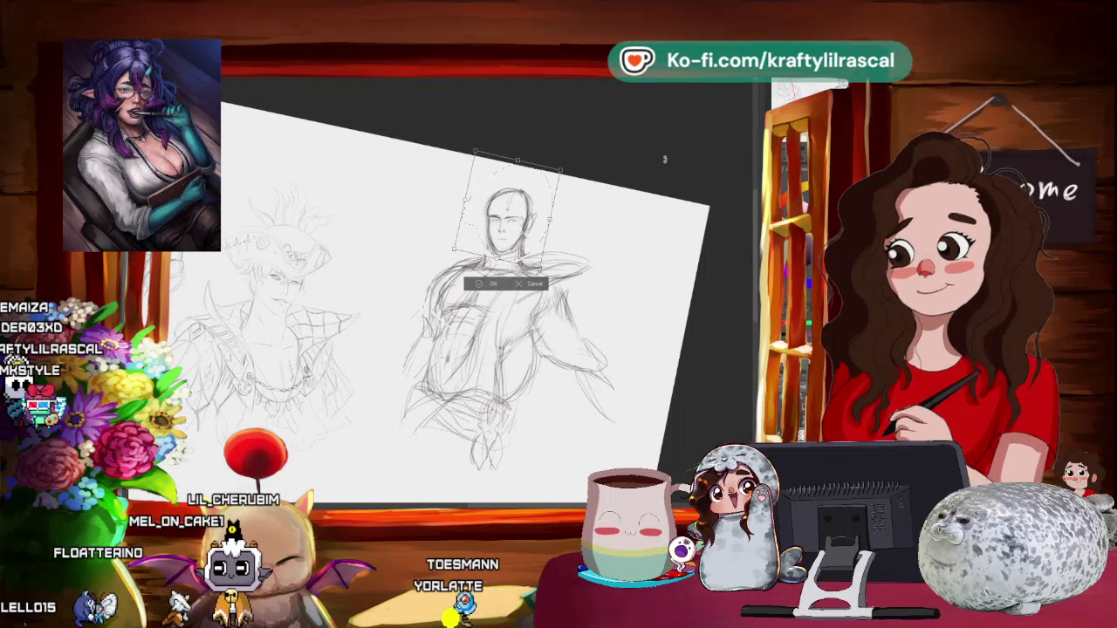
pyautogui.moveTo(542, 233); pyautogui.dragTo(542, 237)
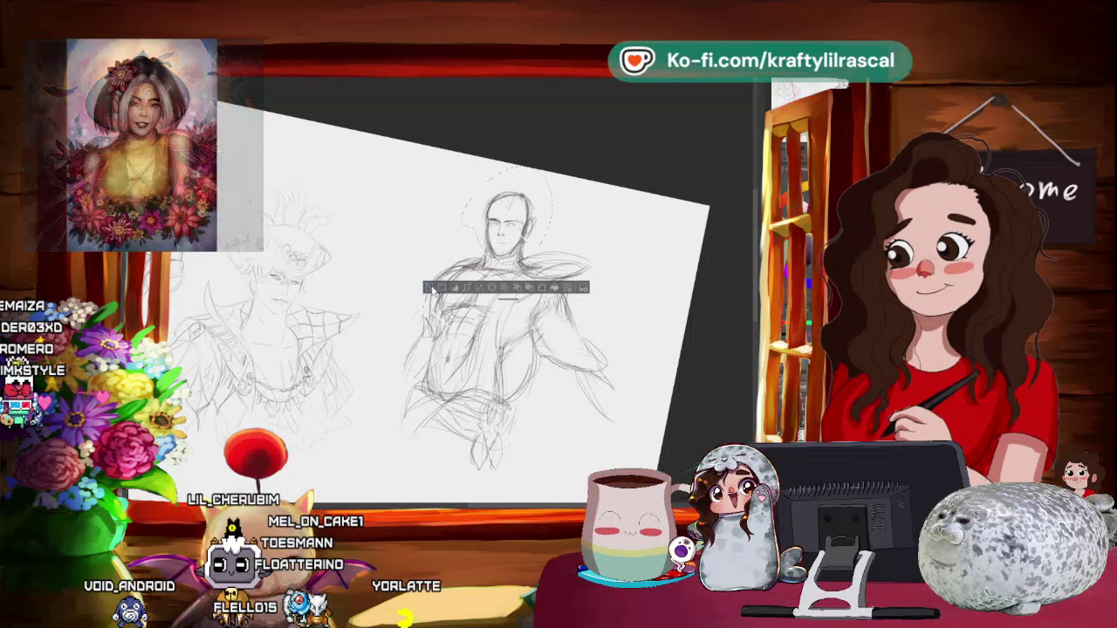
# - Release the head selection and zoom so the middle figure fills the view
pyautogui.hotkey('ctrl', 'd')
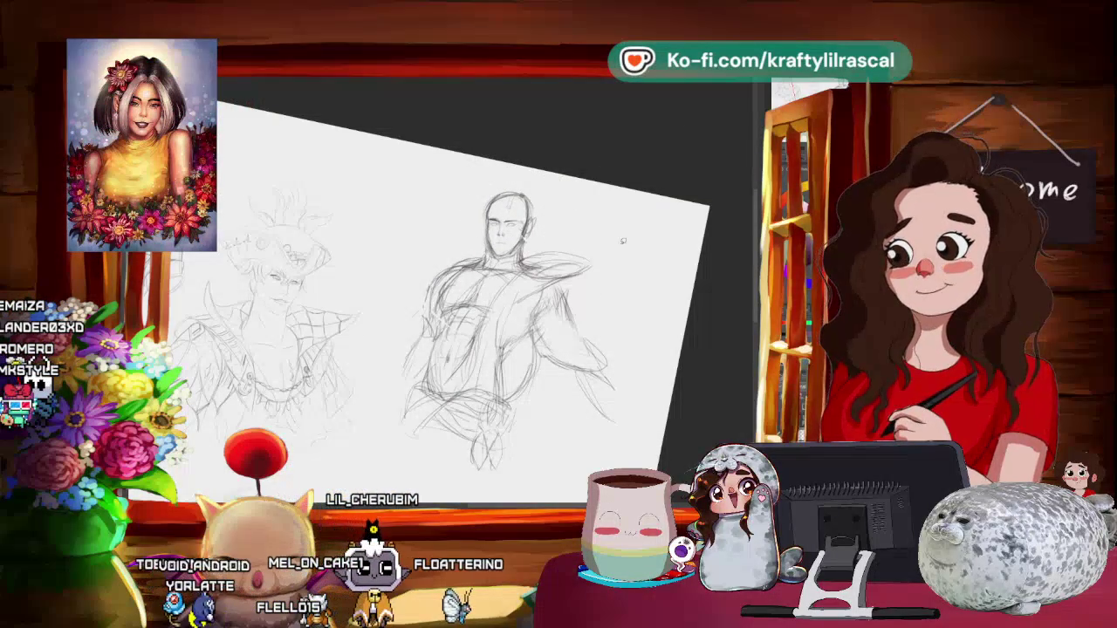
pyautogui.scroll(-1, 623, 240)
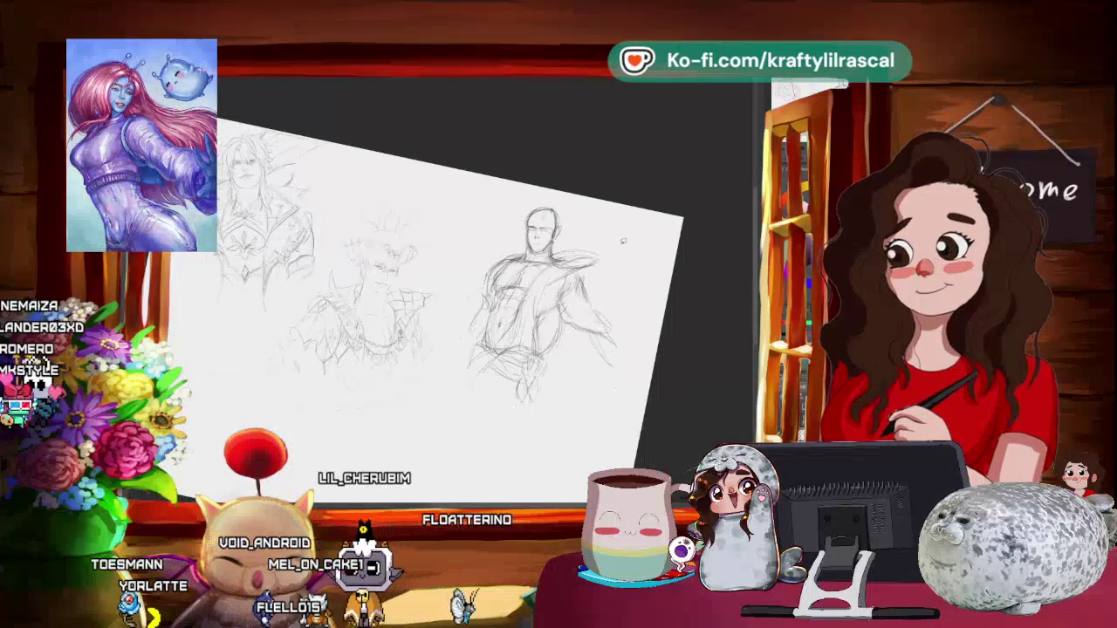
pyautogui.scroll(1, 604, 189)
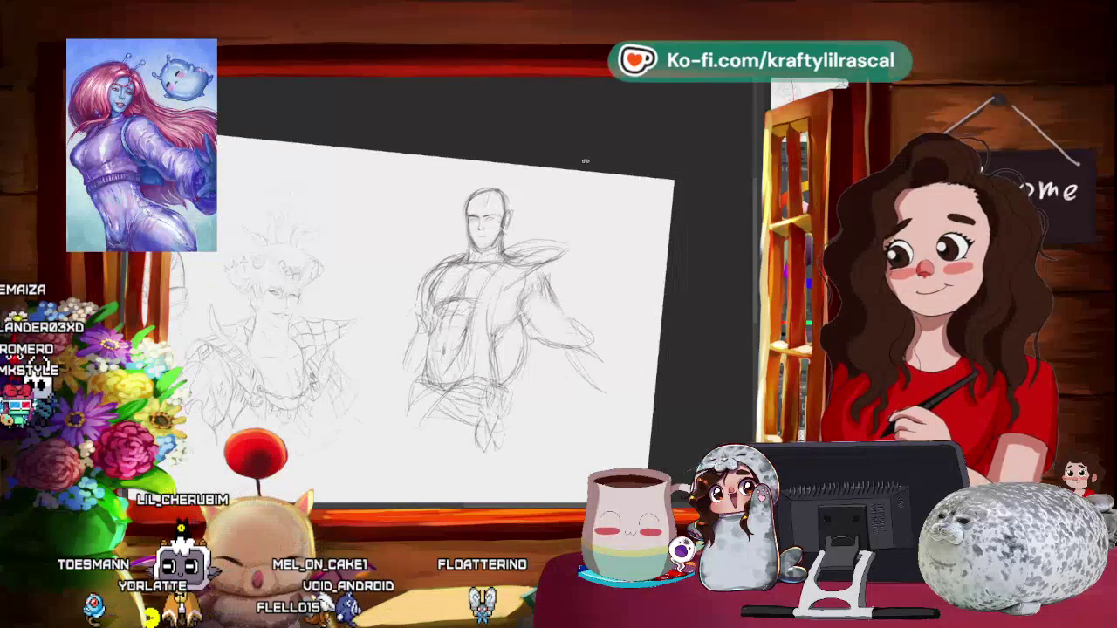
pyautogui.scroll(2, 604, 189)
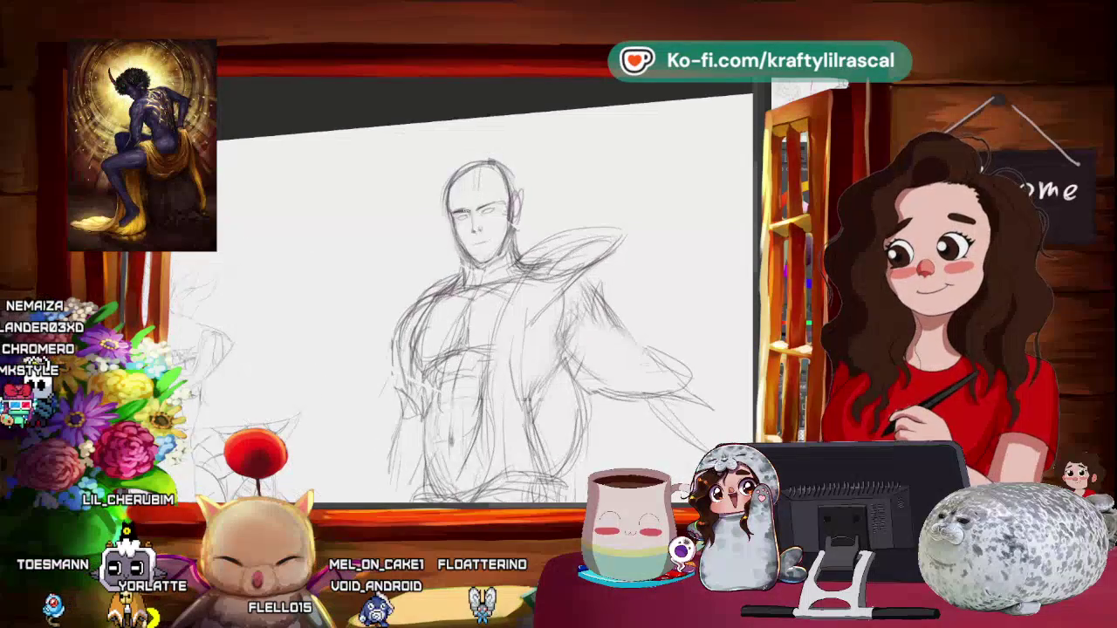
# - Zoom in on the head to refine the eyes, nose, mouth and jawline
pyautogui.scroll(-2, 488, 305)
pyautogui.scroll(1, 498, 297)
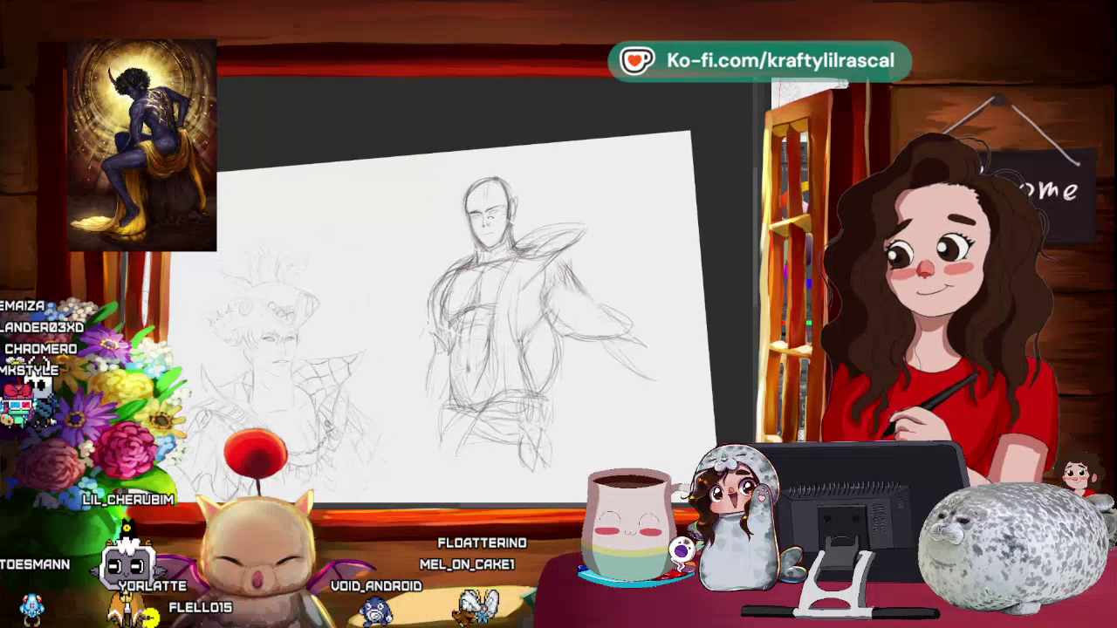
pyautogui.scroll(1, 497, 297)
pyautogui.scroll(1, 497, 296)
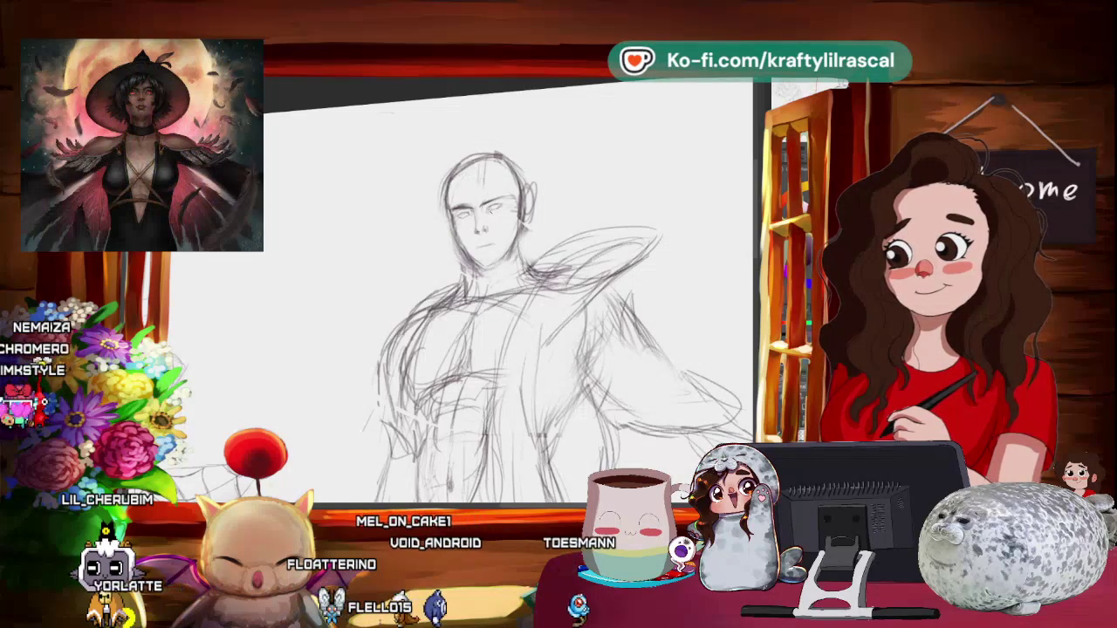
pyautogui.scroll(3, 506, 296)
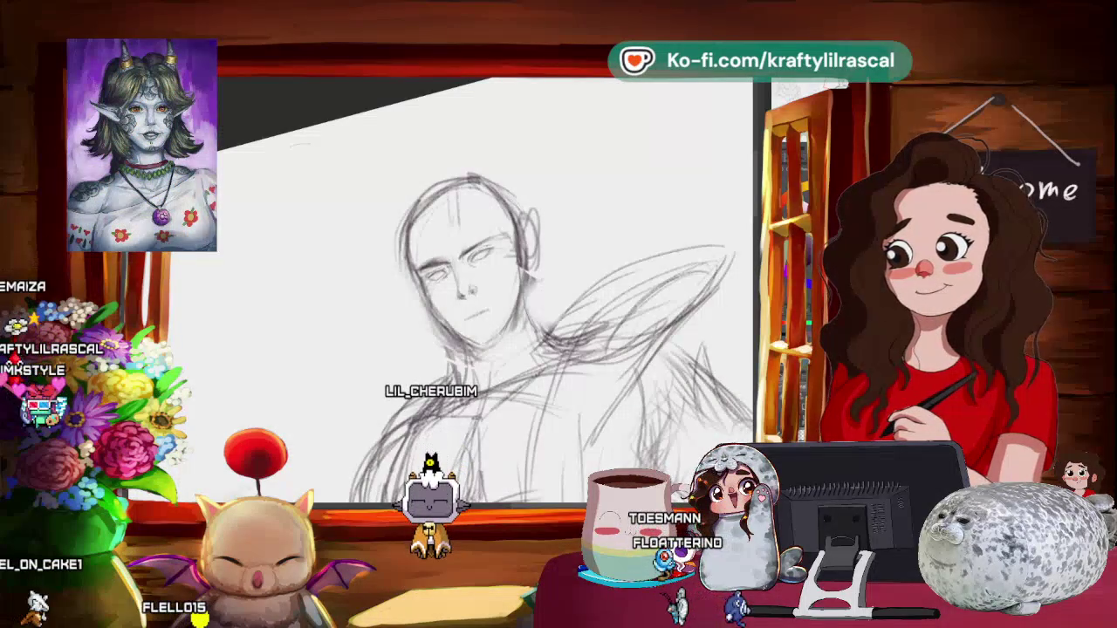
# - Level the canvas view, zoom in on the face, and lasso the chin and mouth
pyautogui.scroll(-3, 593, 174)
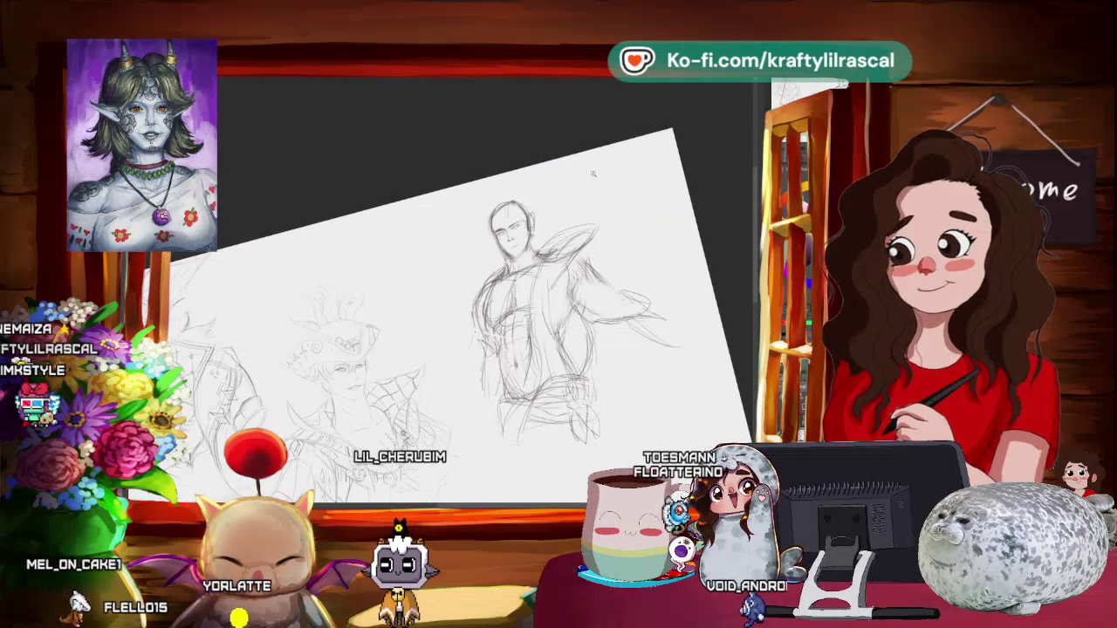
pyautogui.moveTo(592, 174); pyautogui.dragTo(624, 210)
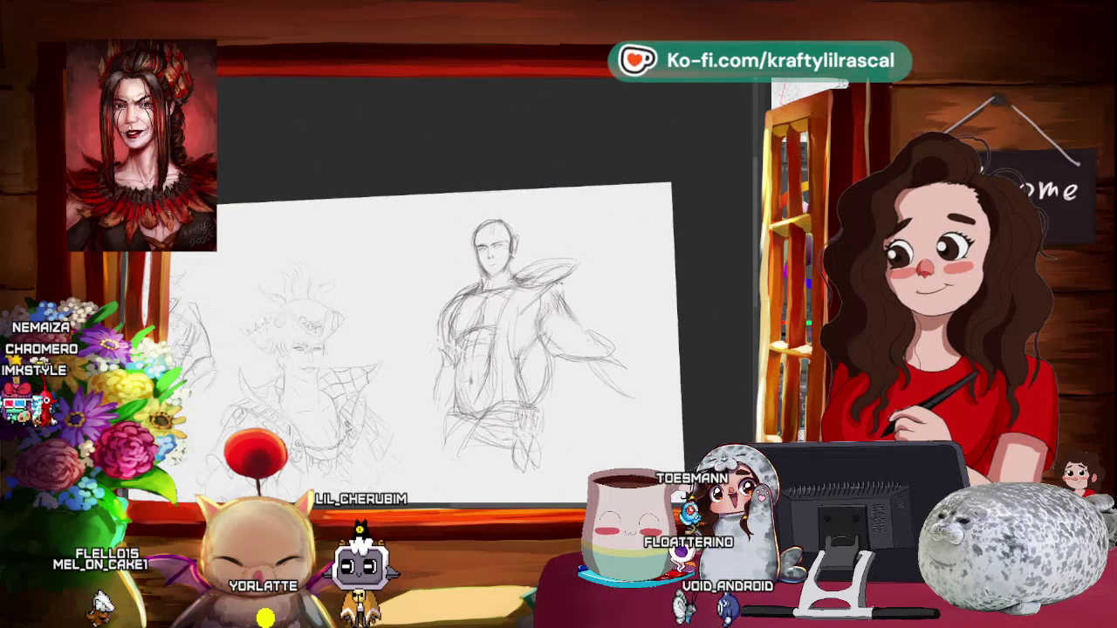
pyautogui.scroll(2, 515, 349)
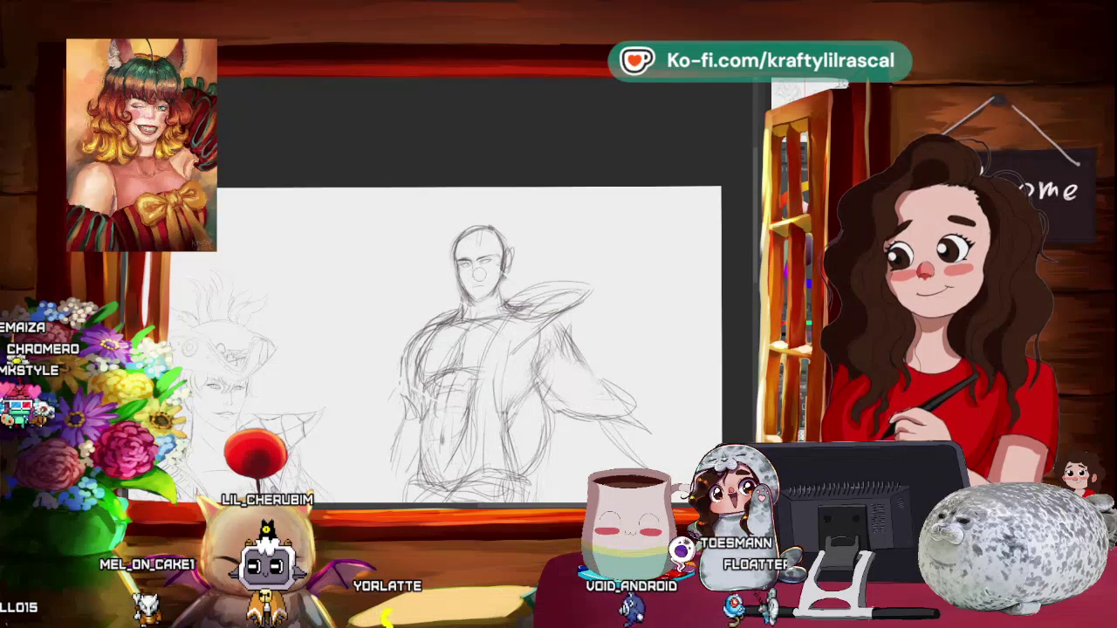
pyautogui.scroll(3, 486, 349)
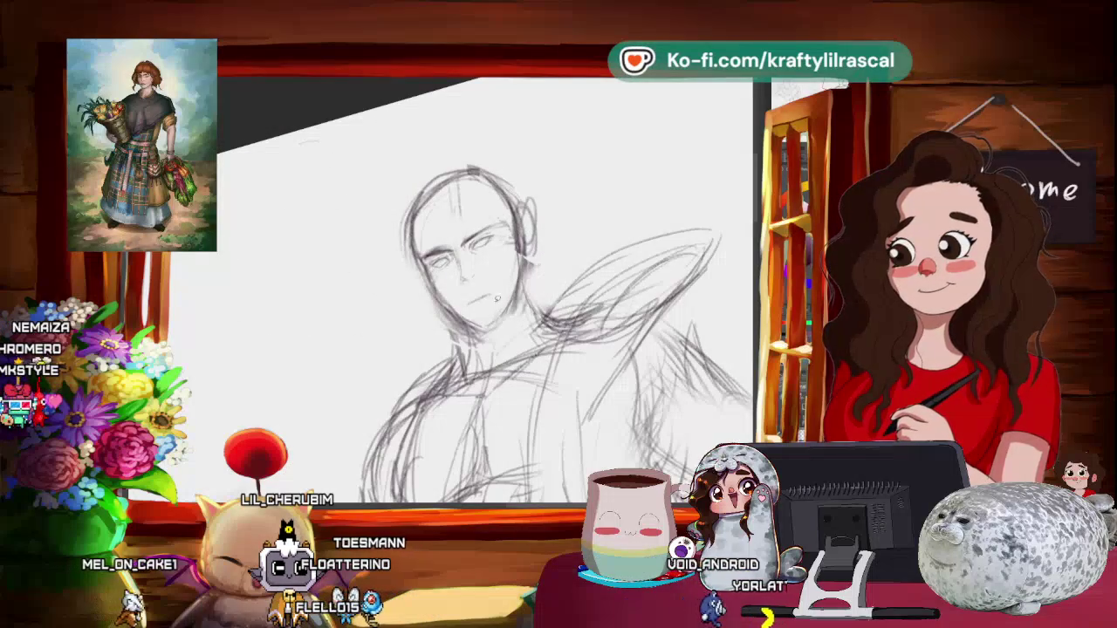
pyautogui.moveTo(496, 299); pyautogui.dragTo(502, 283)
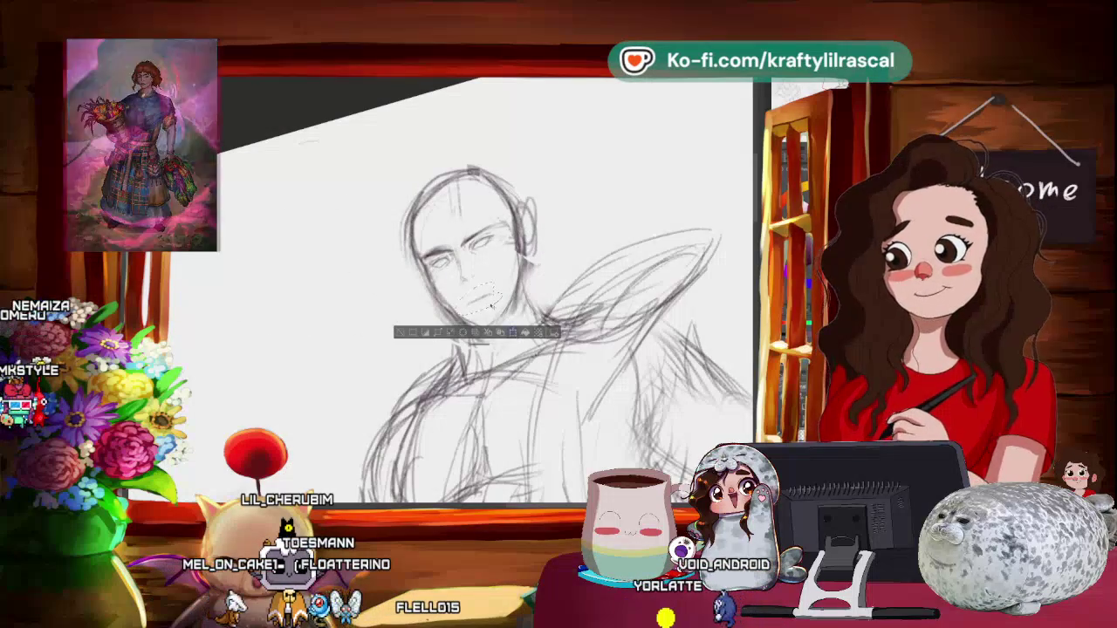
# - Reshape the selected chin, check it in a mirrored view, and rotate the view upright
pyautogui.click(515, 334)
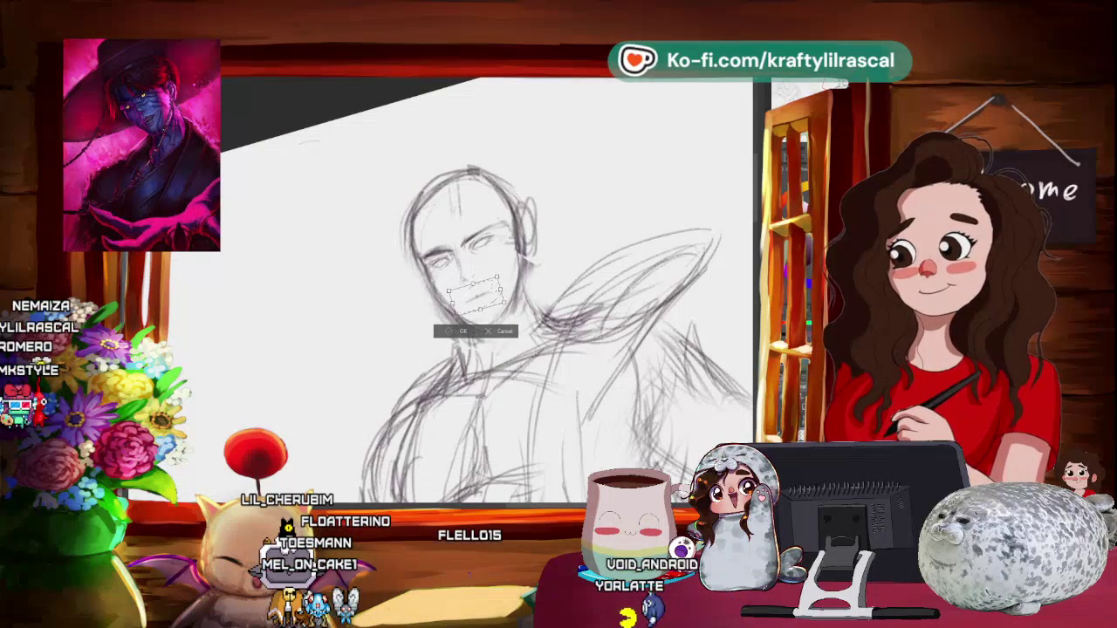
pyautogui.press('Return')
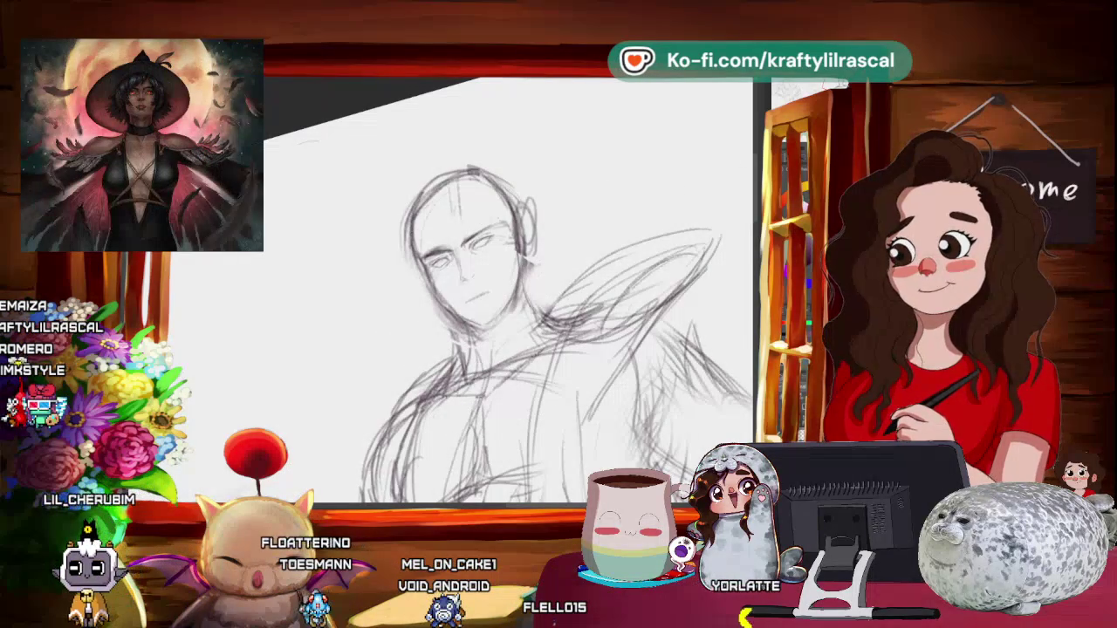
pyautogui.press('h')
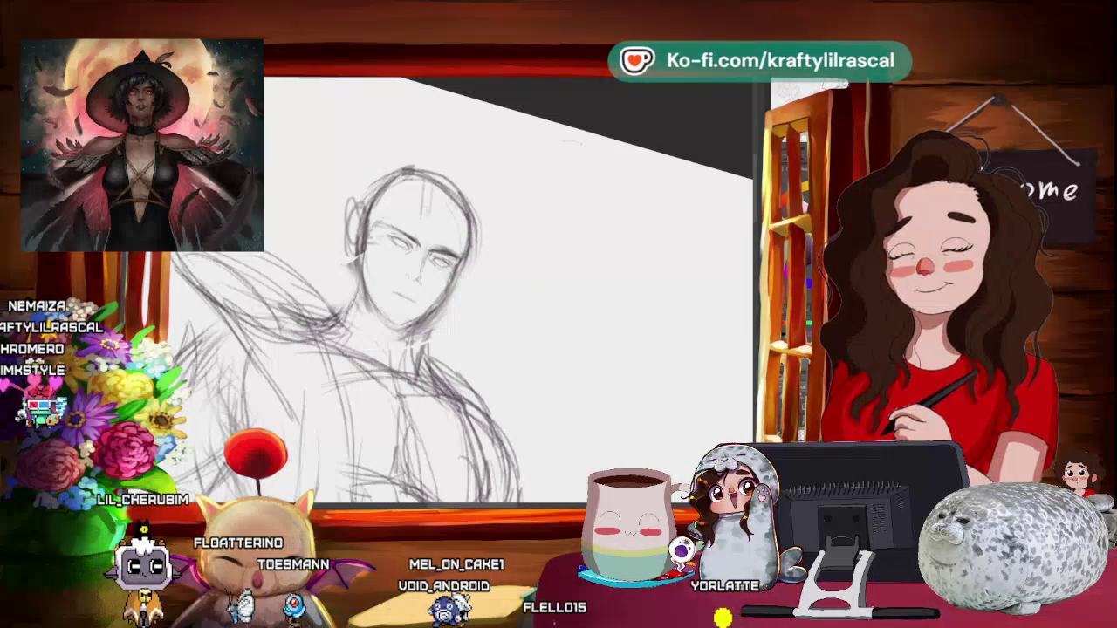
pyautogui.press('h')
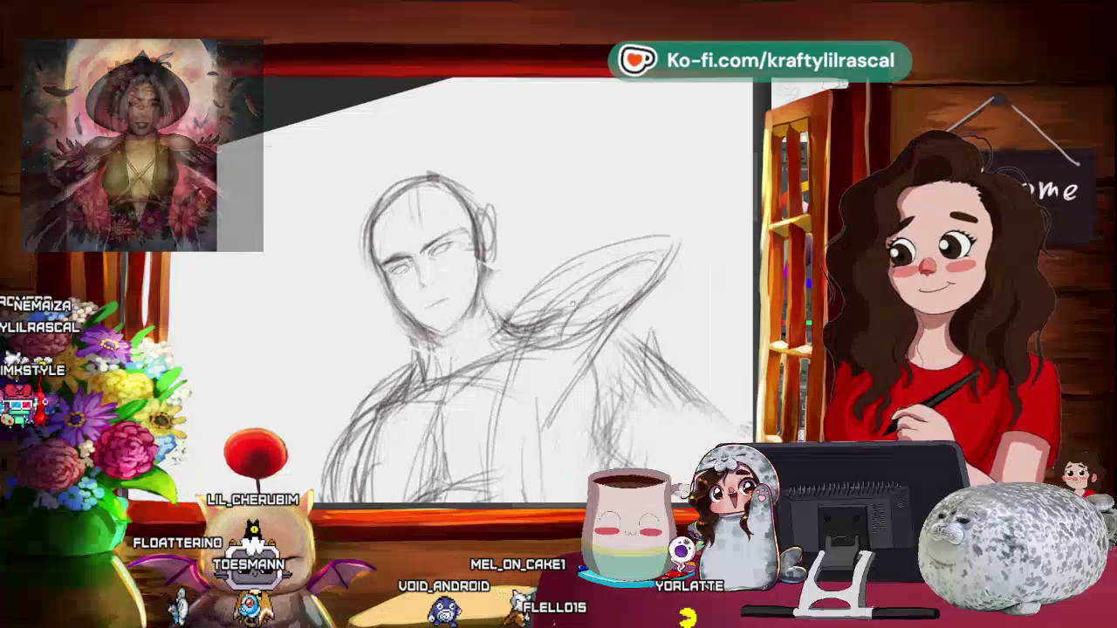
pyautogui.moveTo(633, 311); pyautogui.dragTo(296, 332)
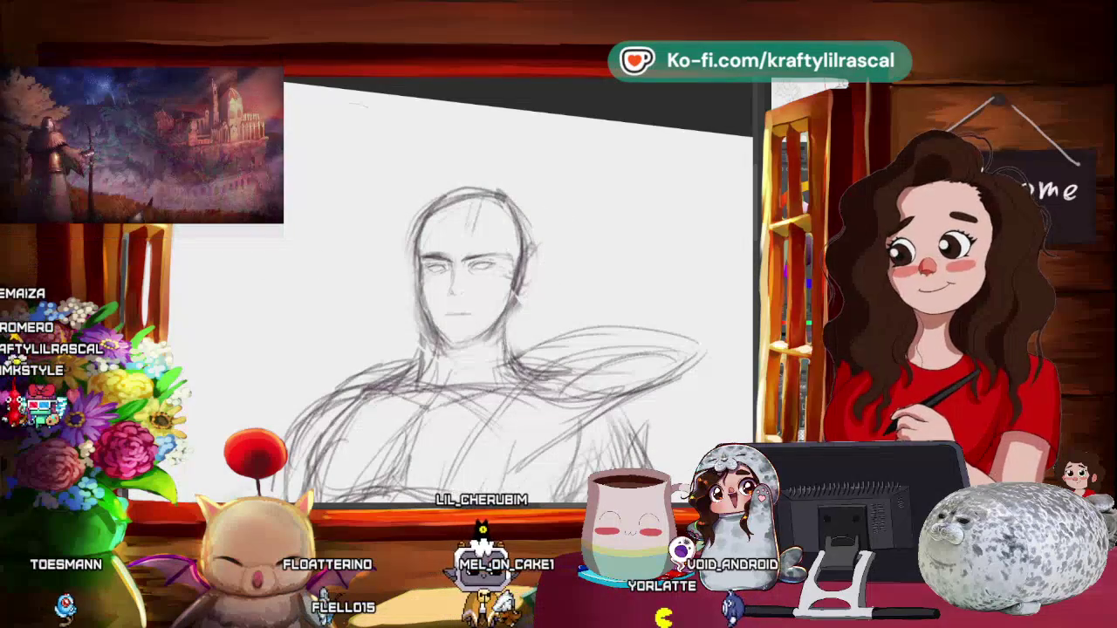
# - Frame the neighbouring sketches, lasso the whole middle figure and apply a slight transform
pyautogui.moveTo(611, 350); pyautogui.dragTo(559, 227)
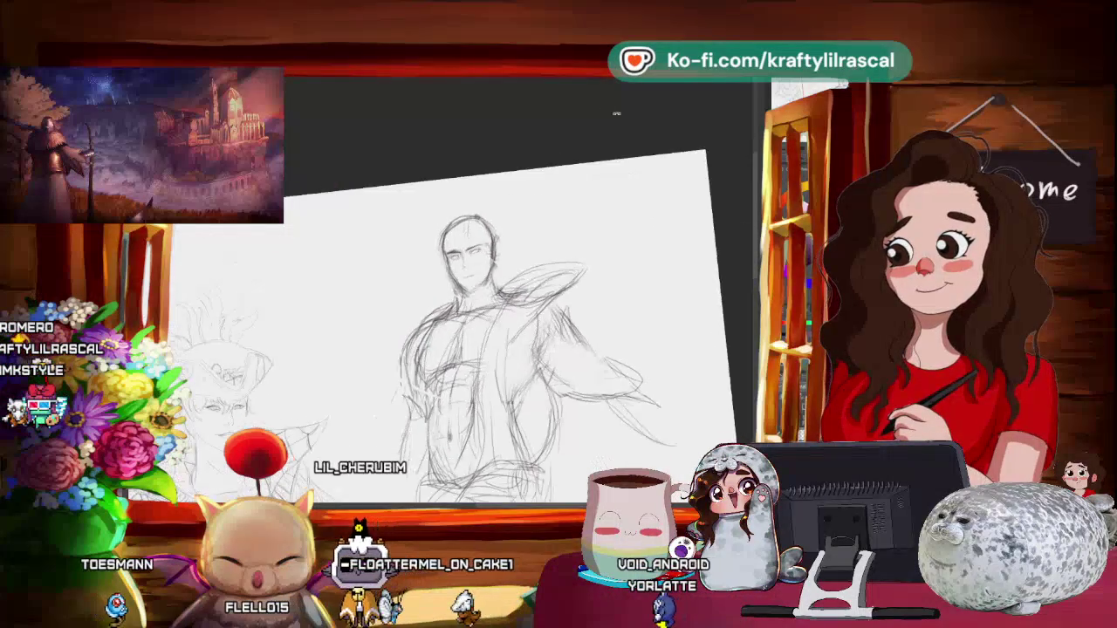
pyautogui.moveTo(524, 279); pyautogui.dragTo(511, 217)
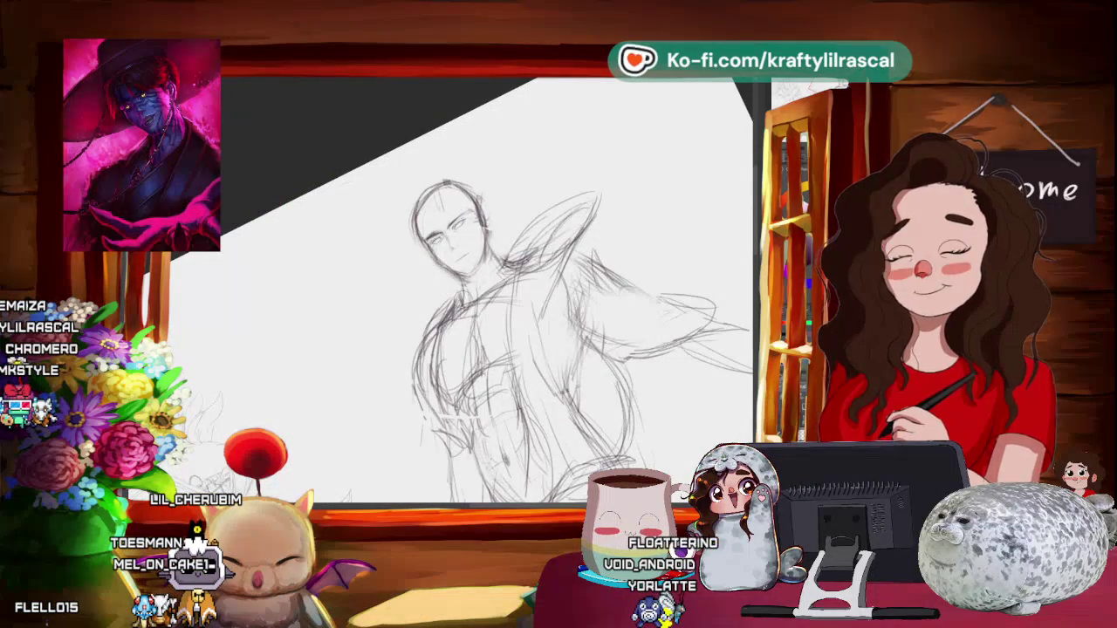
pyautogui.moveTo(656, 179); pyautogui.dragTo(685, 327)
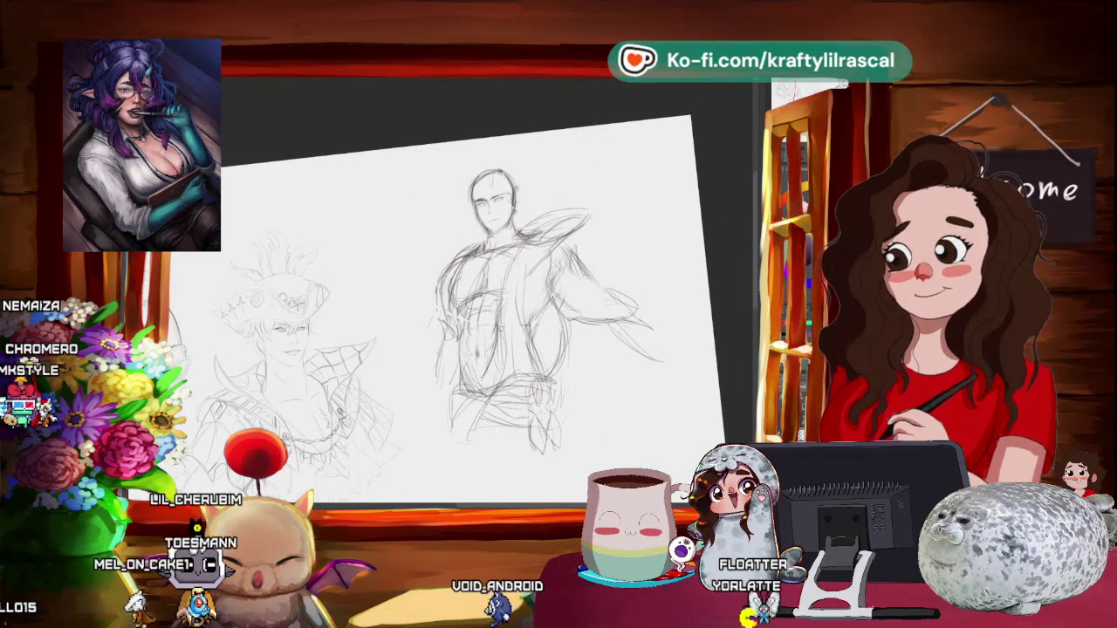
pyautogui.moveTo(453, 245); pyautogui.dragTo(516, 384)
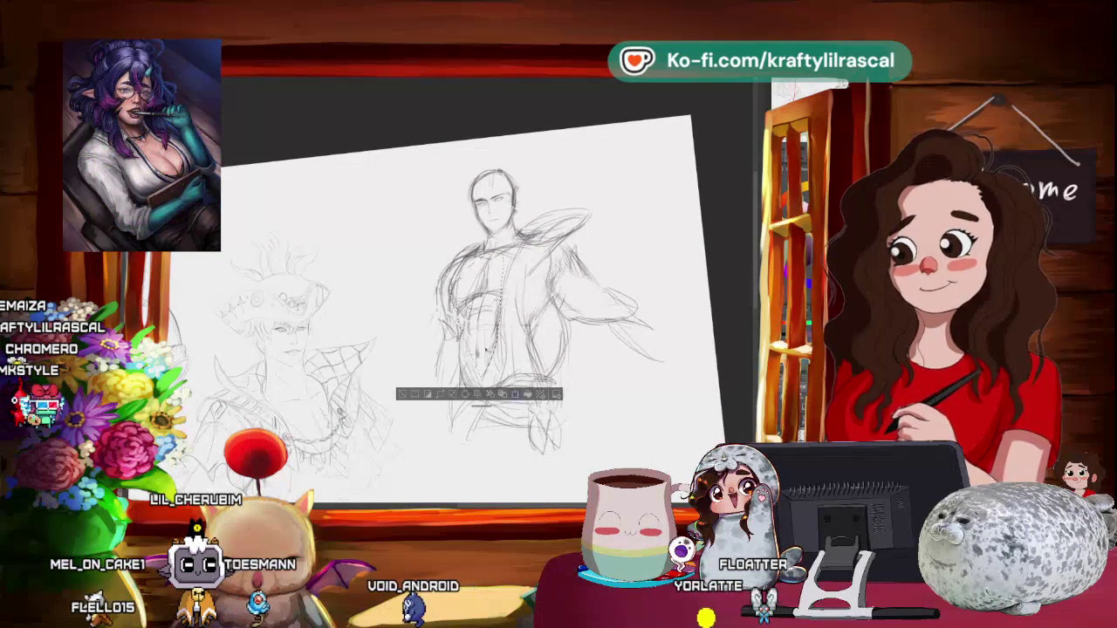
pyautogui.hotkey('ctrl', 't')
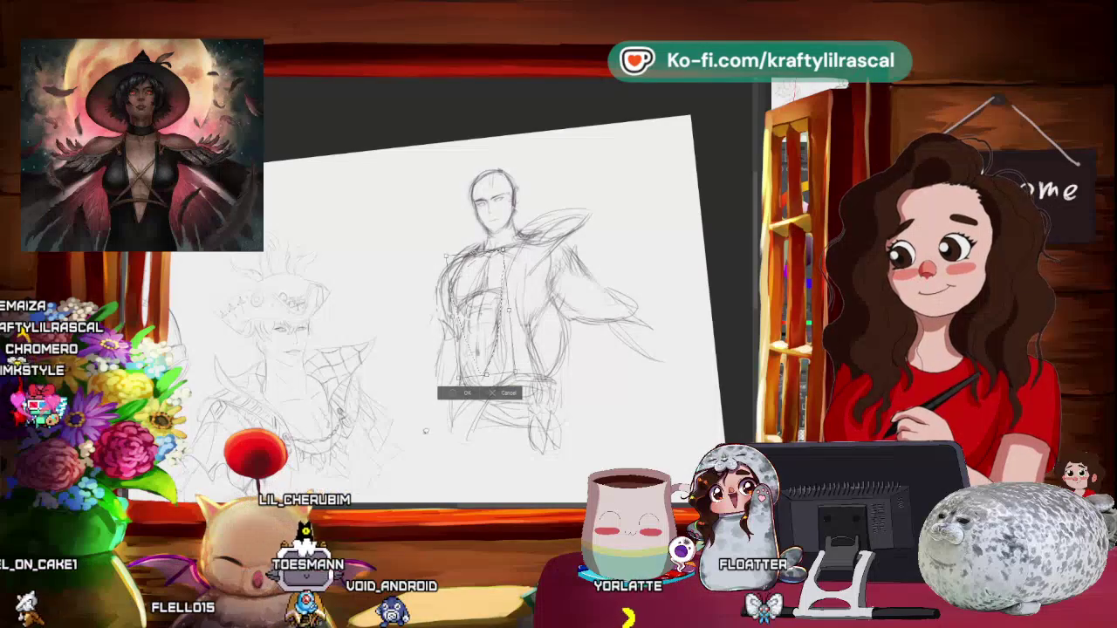
pyautogui.press('Return')
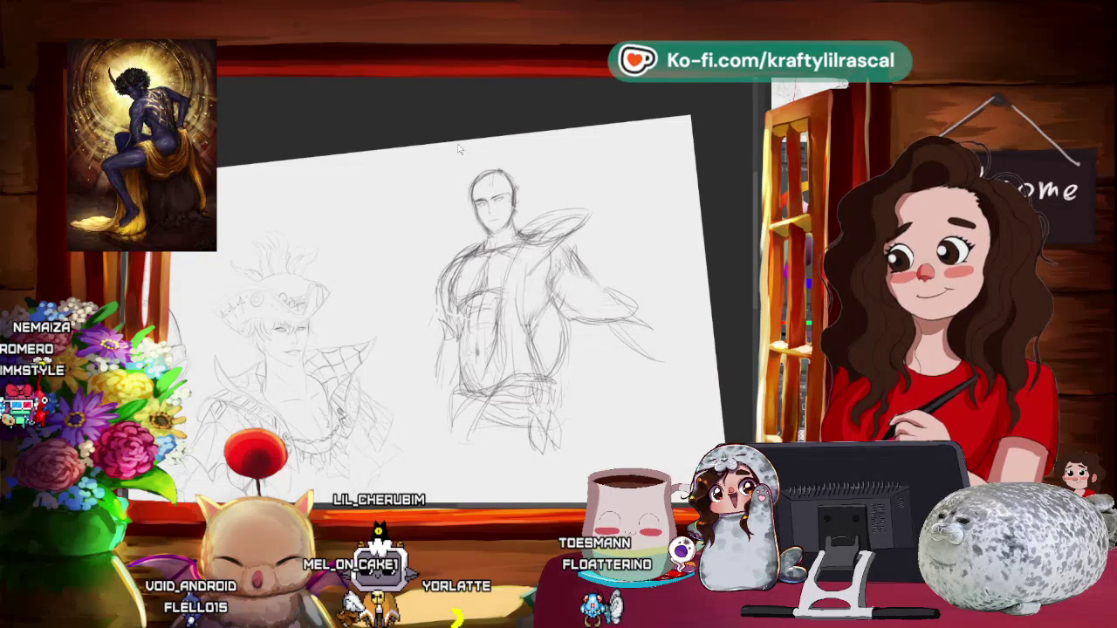
pyautogui.scroll(5, 489, 306)
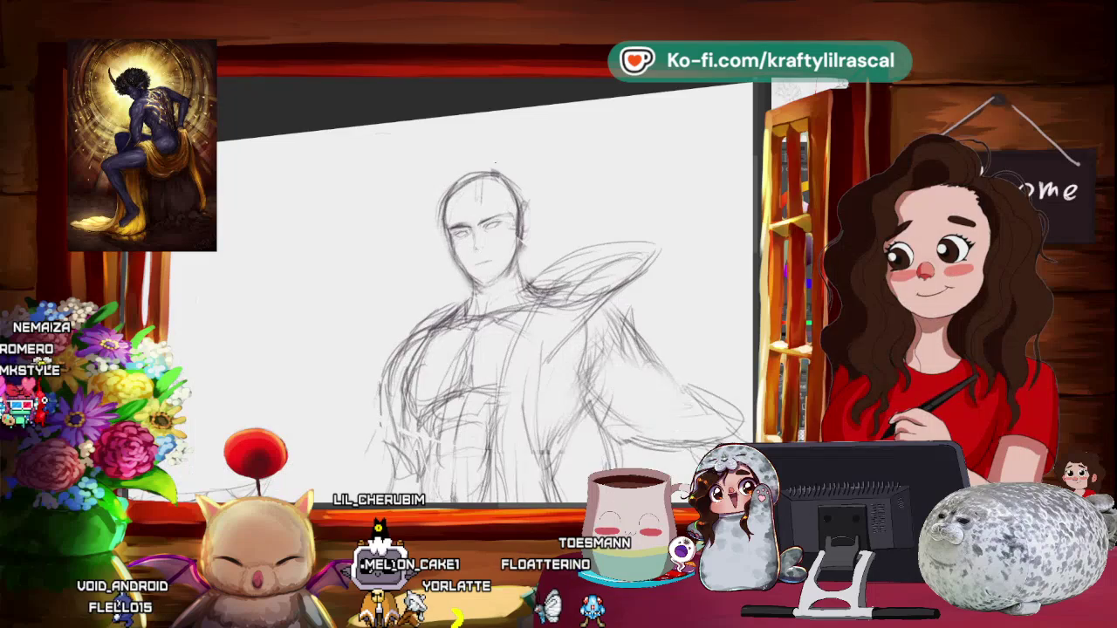
# - Zoom in, briefly select then clear part of the torso, and lasso the upper head
pyautogui.scroll(1, 541, 332)
pyautogui.scroll(1, 541, 332)
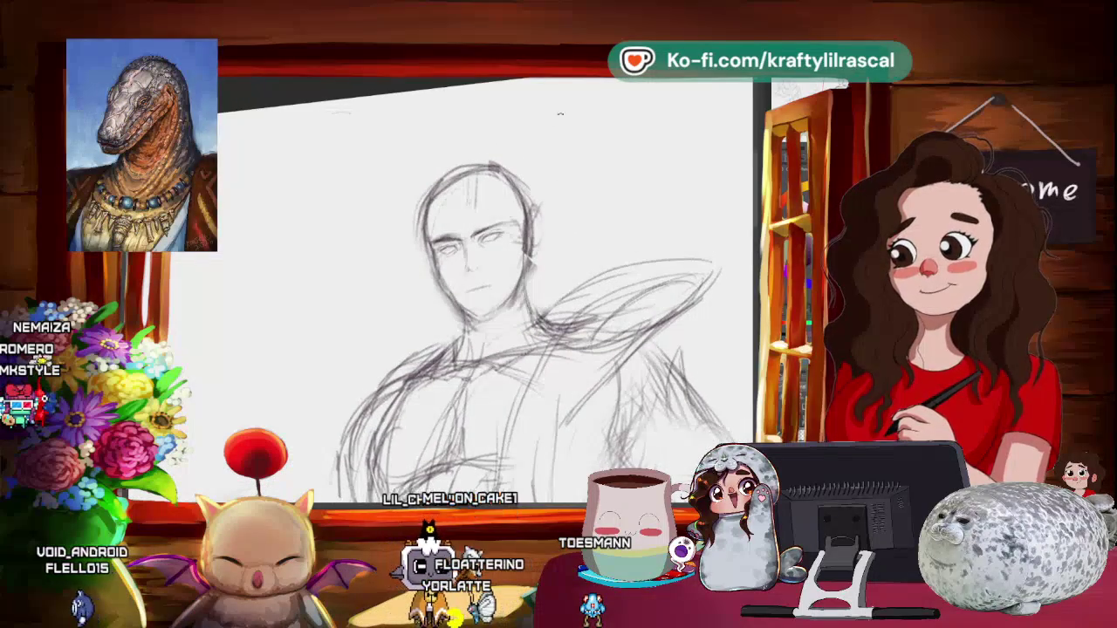
pyautogui.scroll(1, 541, 331)
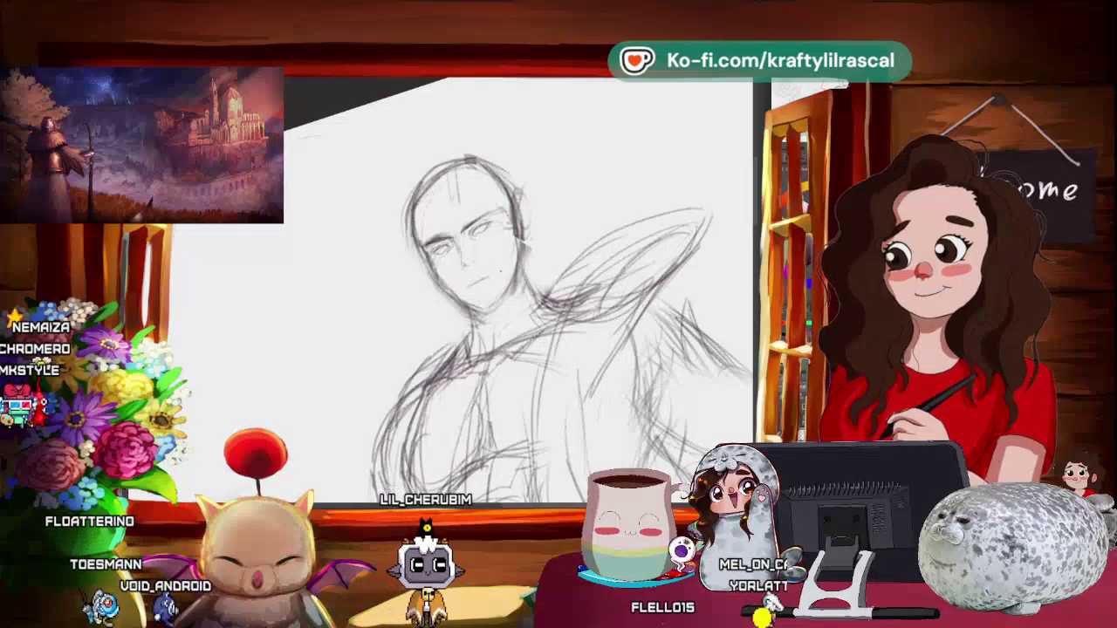
pyautogui.moveTo(522, 349); pyautogui.dragTo(520, 411)
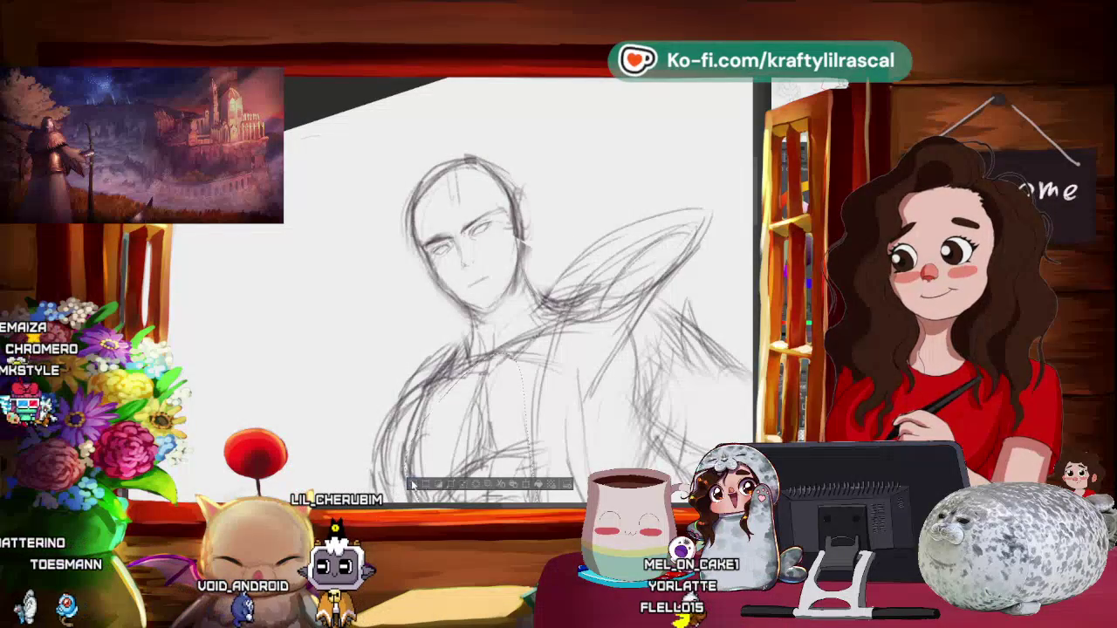
pyautogui.hotkey('ctrl', 'd')
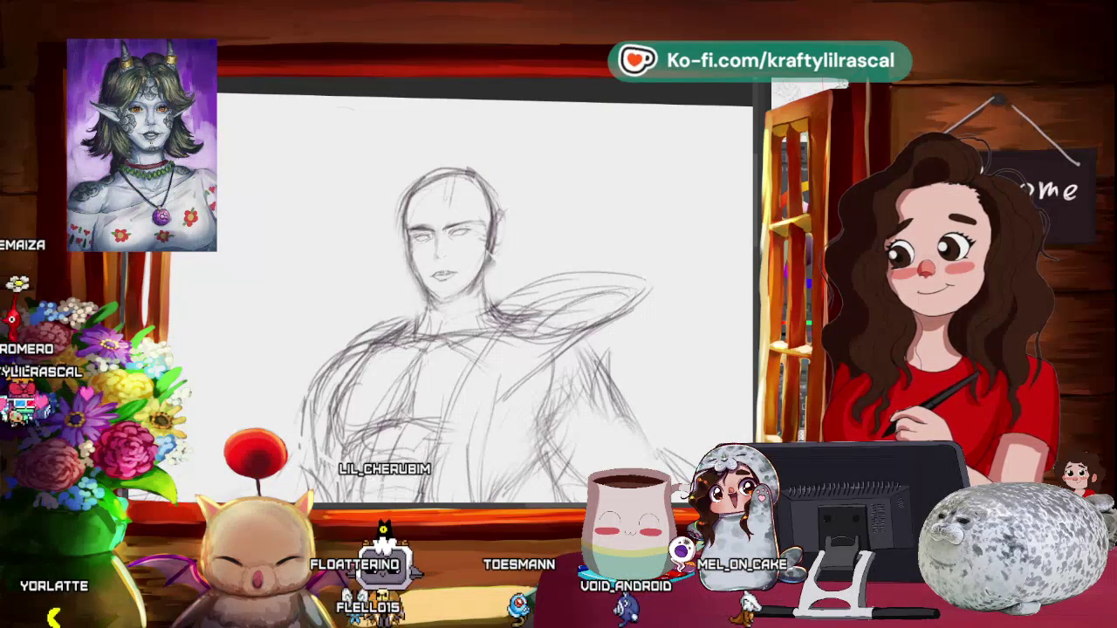
pyautogui.moveTo(406, 213); pyautogui.dragTo(485, 209)
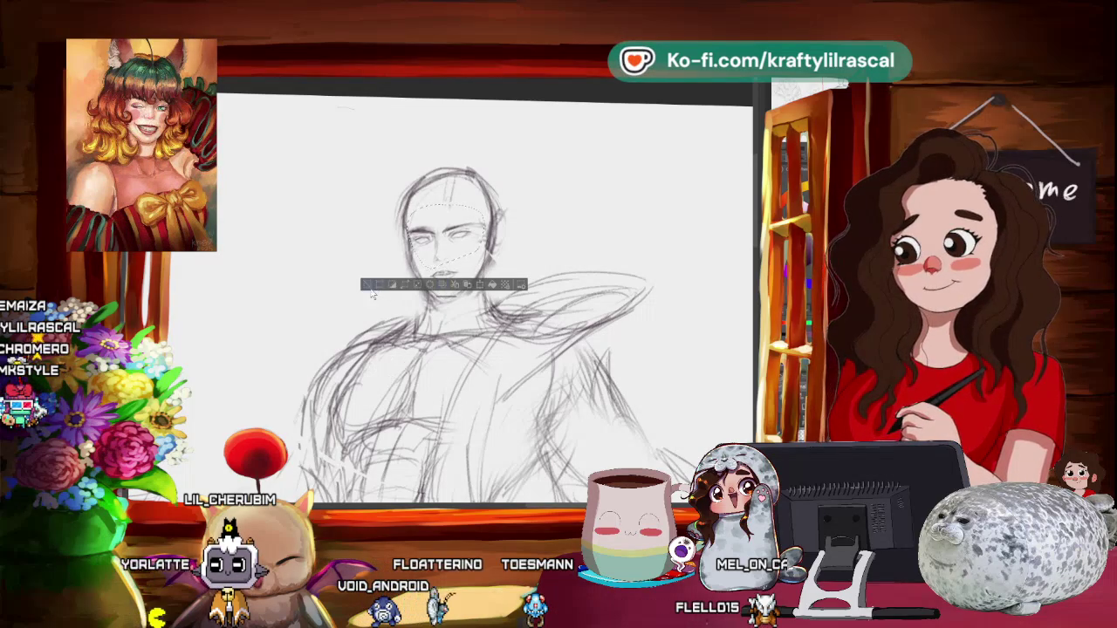
pyautogui.scroll(-5, 565, 254)
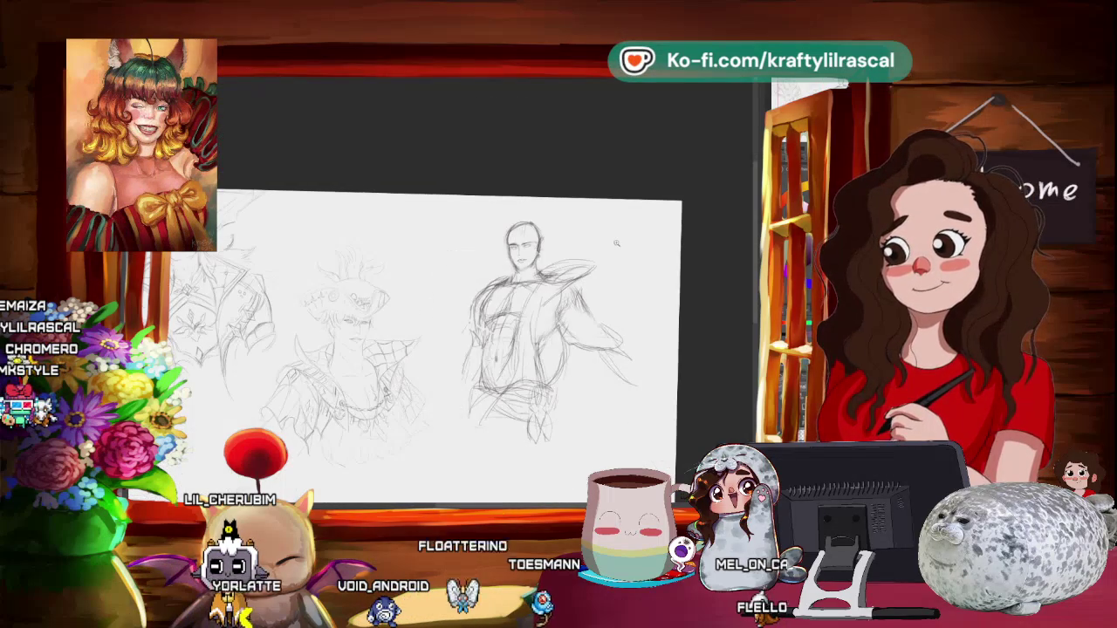
pyautogui.scroll(3, 622, 243)
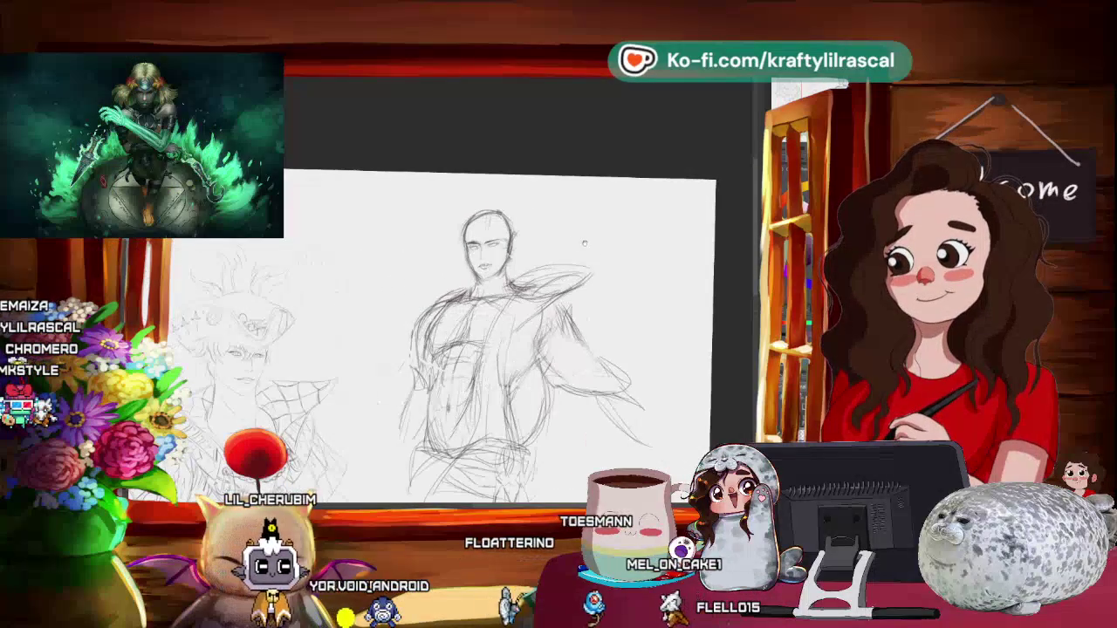
pyautogui.scroll(2, 524, 349)
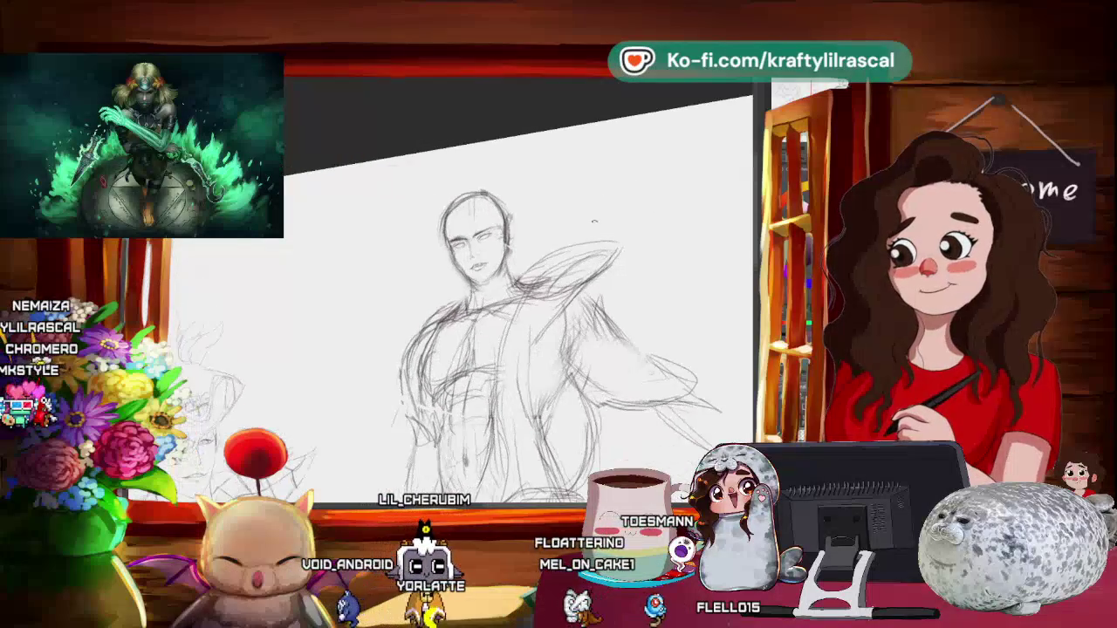
pyautogui.scroll(1, 524, 340)
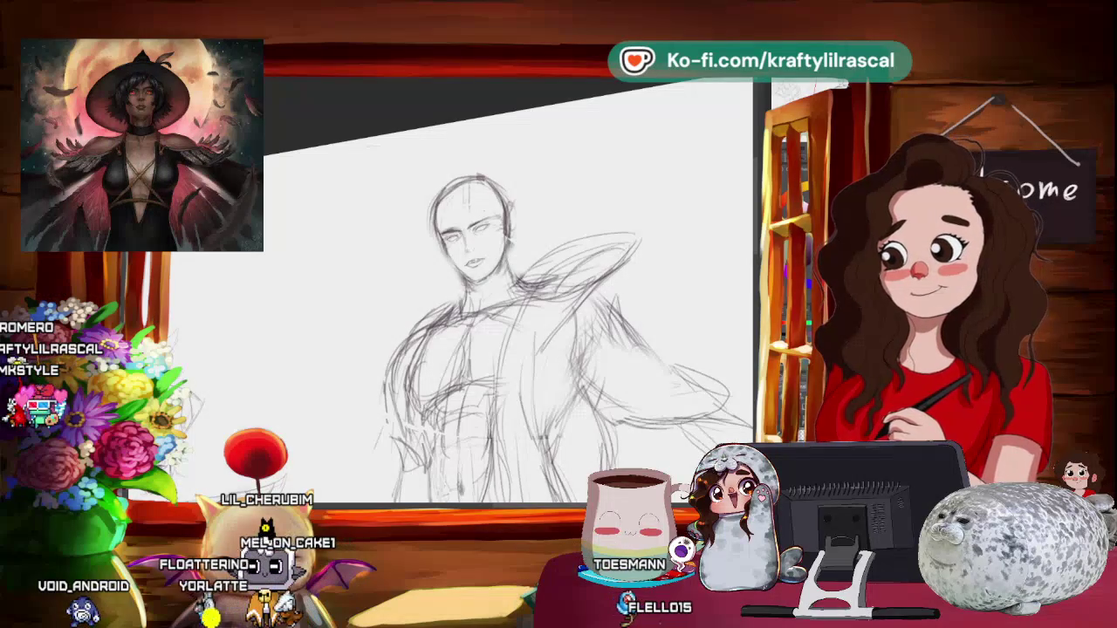
pyautogui.scroll(3, 507, 297)
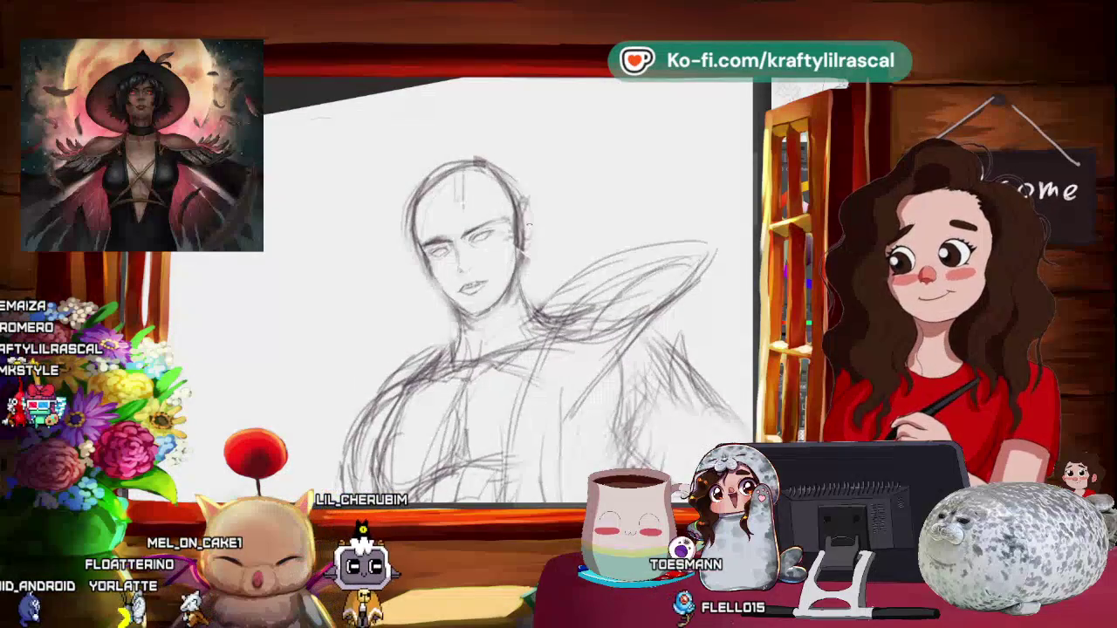
pyautogui.scroll(2, 523, 305)
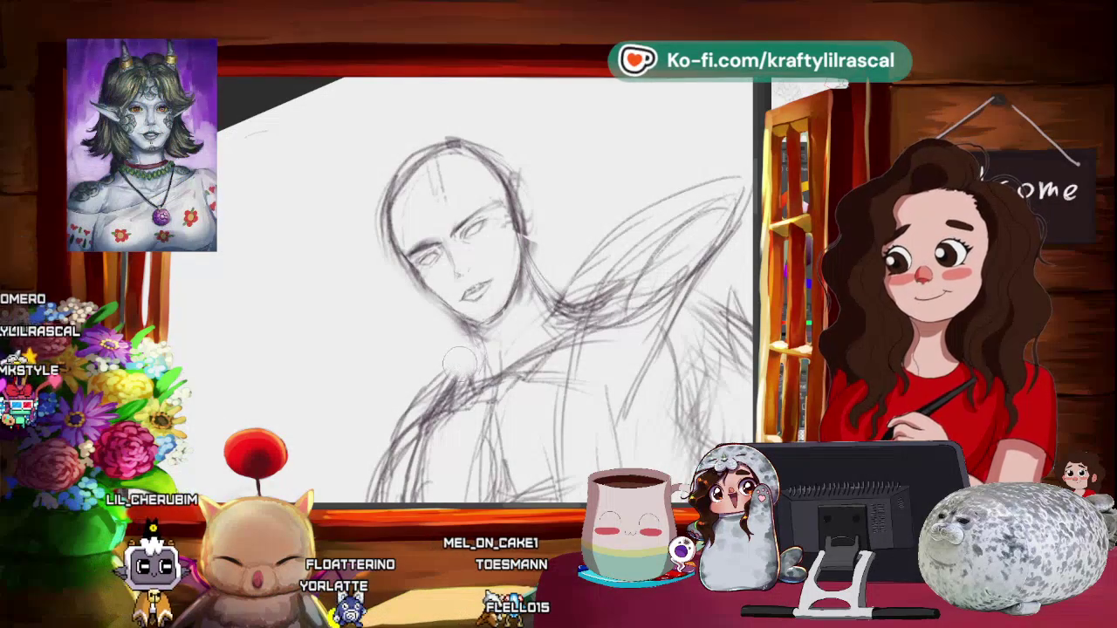
pyautogui.moveTo(524, 288)
pyautogui.mouseDown()
pyautogui.moveTo(489, 314)
pyautogui.moveTo(515, 316)
pyautogui.mouseUp()
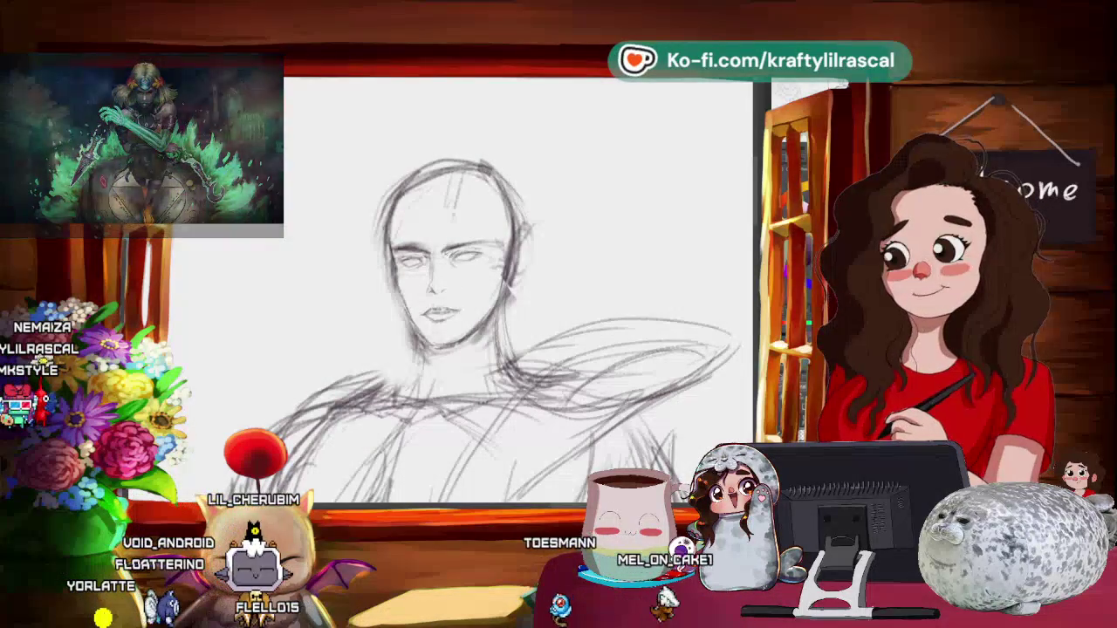
pyautogui.scroll(-3, 564, 205)
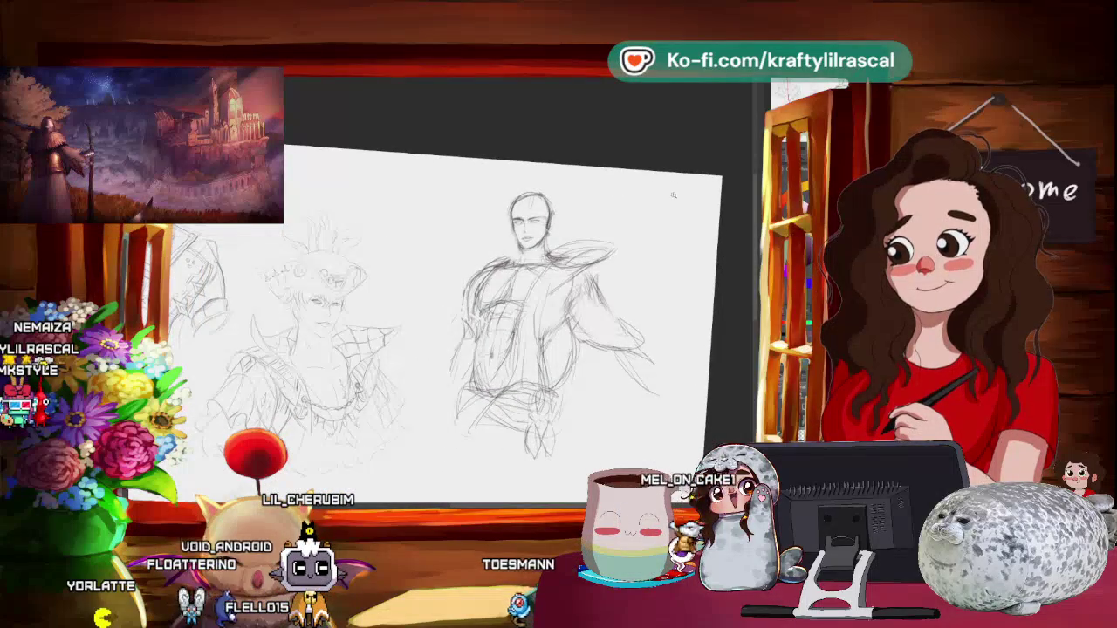
# - Lasso and transform the head, deselect, then zoom while sketching loose hair strands
pyautogui.scroll(2, 601, 214)
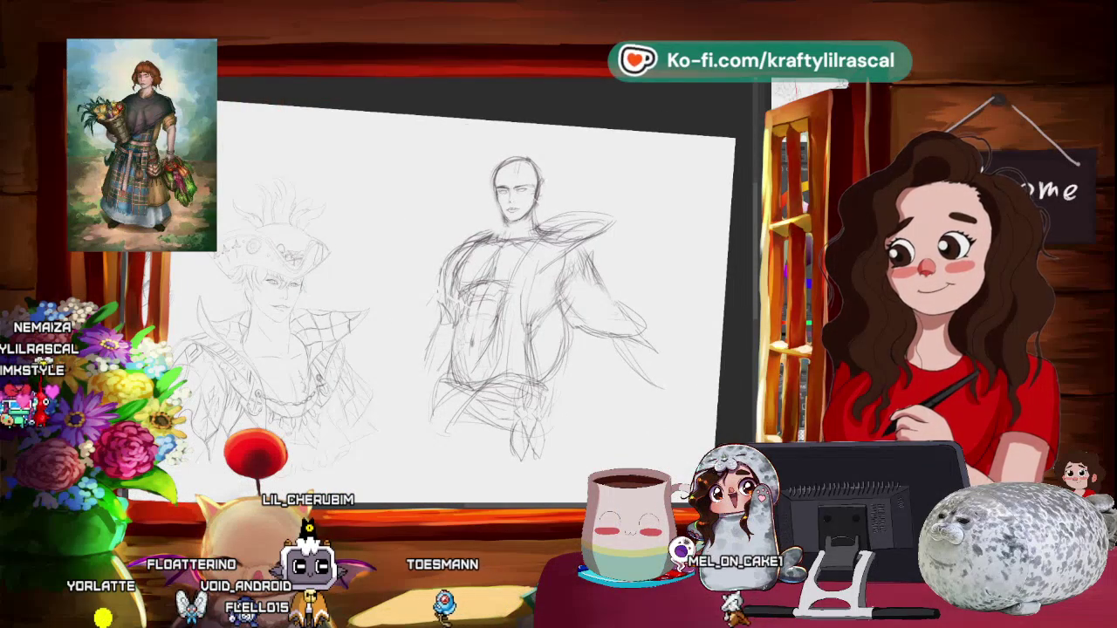
pyautogui.moveTo(486, 200); pyautogui.dragTo(482, 187)
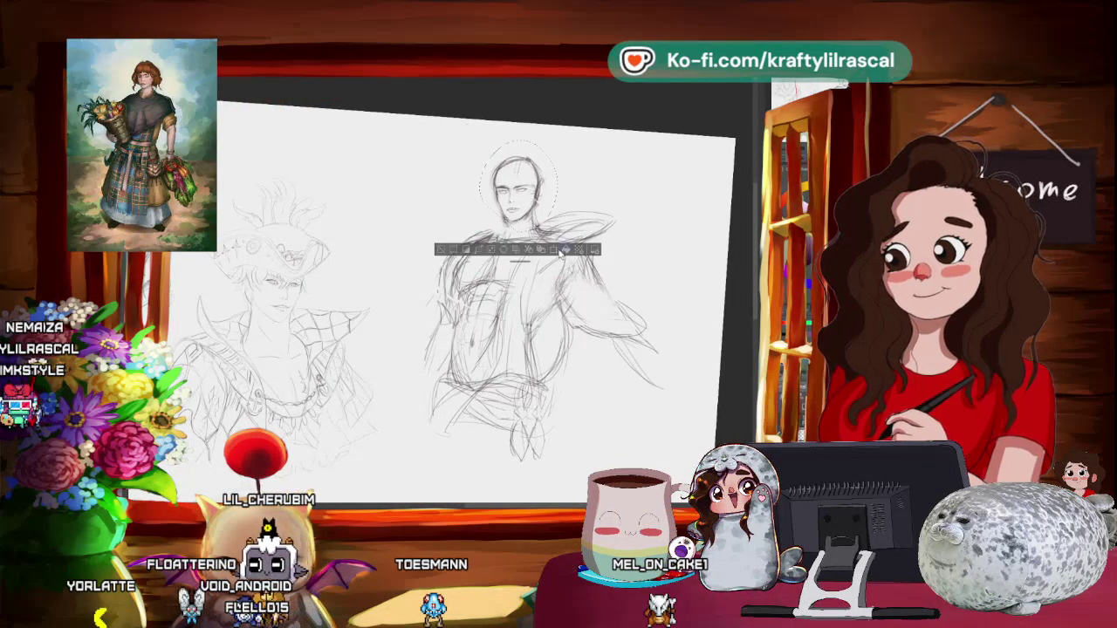
pyautogui.hotkey('ctrl', 't')
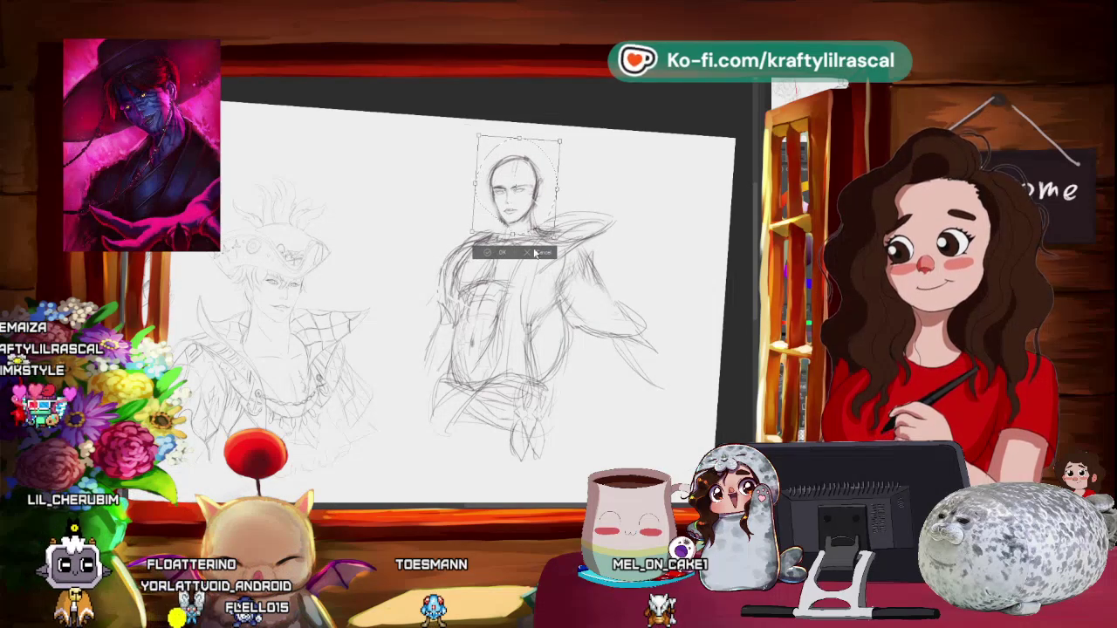
pyautogui.hotkey('ctrl', 'd')
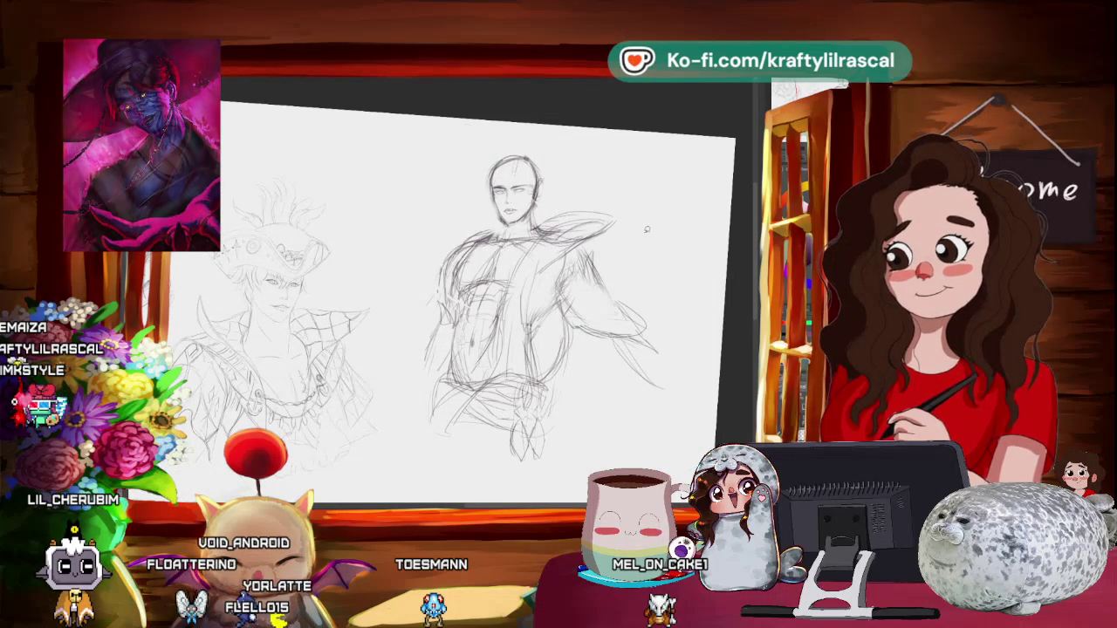
pyautogui.scroll(3, 582, 207)
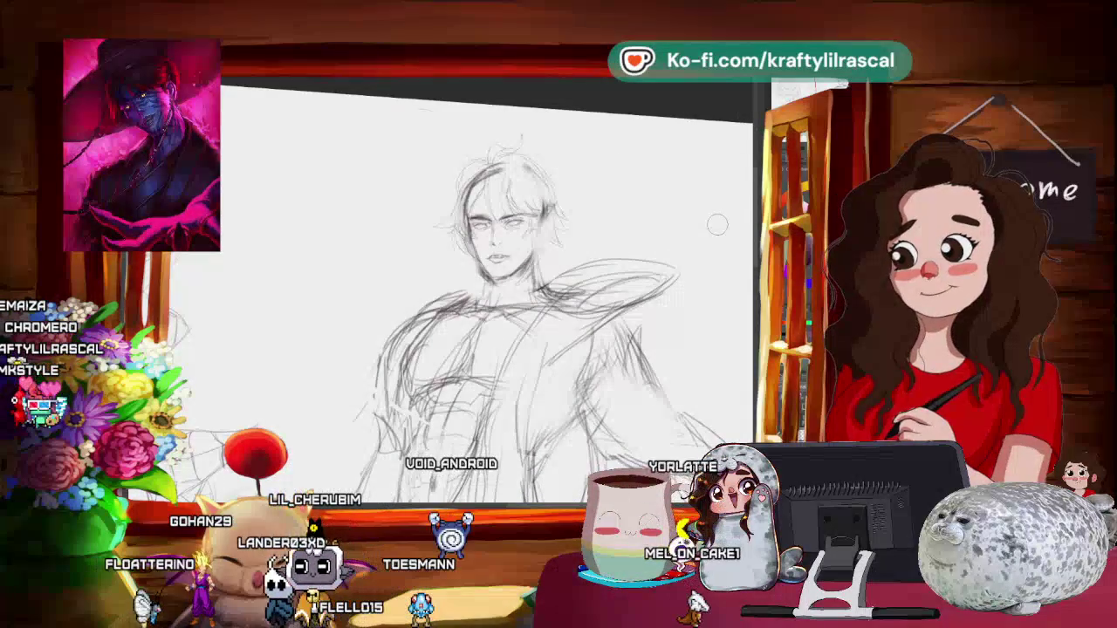
pyautogui.scroll(-2, 717, 225)
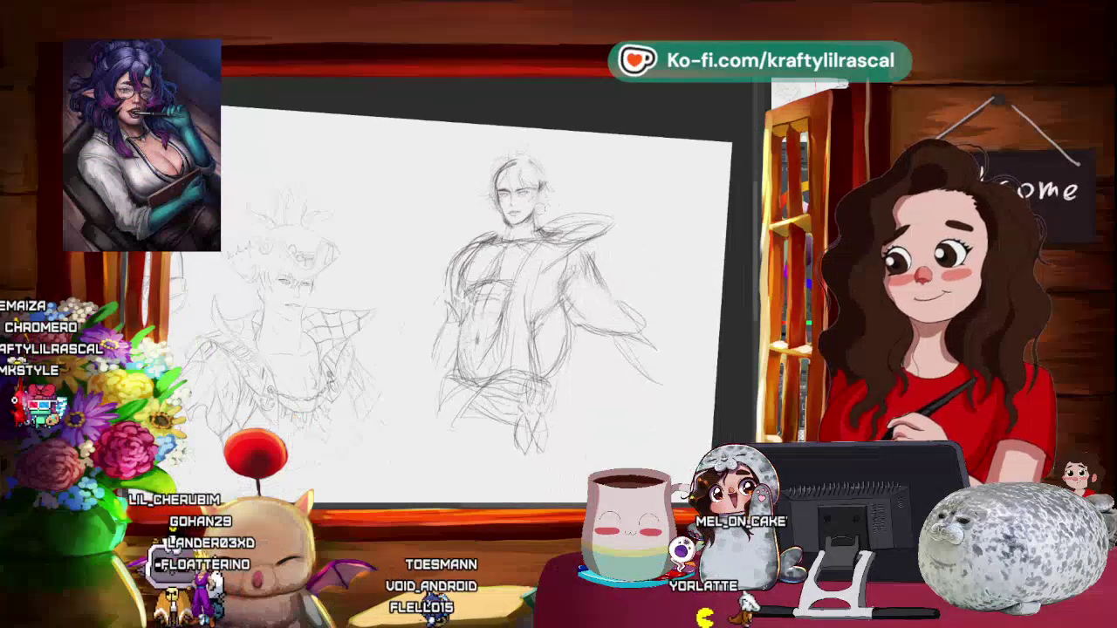
pyautogui.scroll(1, 489, 262)
# - Tilt the canvas counter-clockwise to add fuller hair strands and sharper eyes and mouth
pyautogui.scroll(2, 515, 261)
pyautogui.scroll(2, 515, 262)
pyautogui.scroll(2, 515, 262)
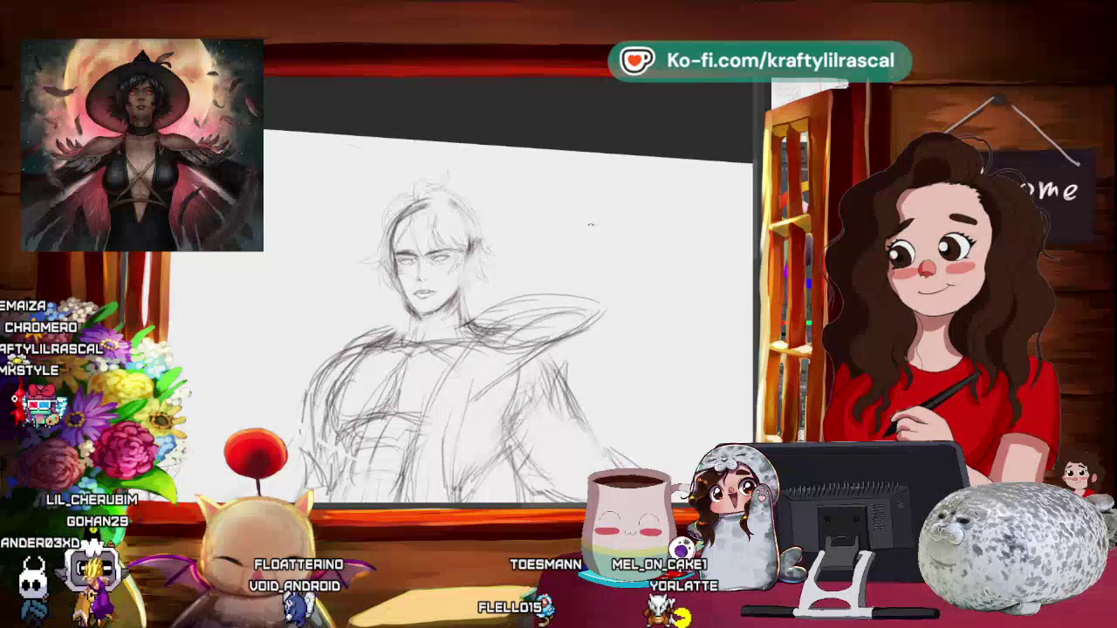
pyautogui.press('-')
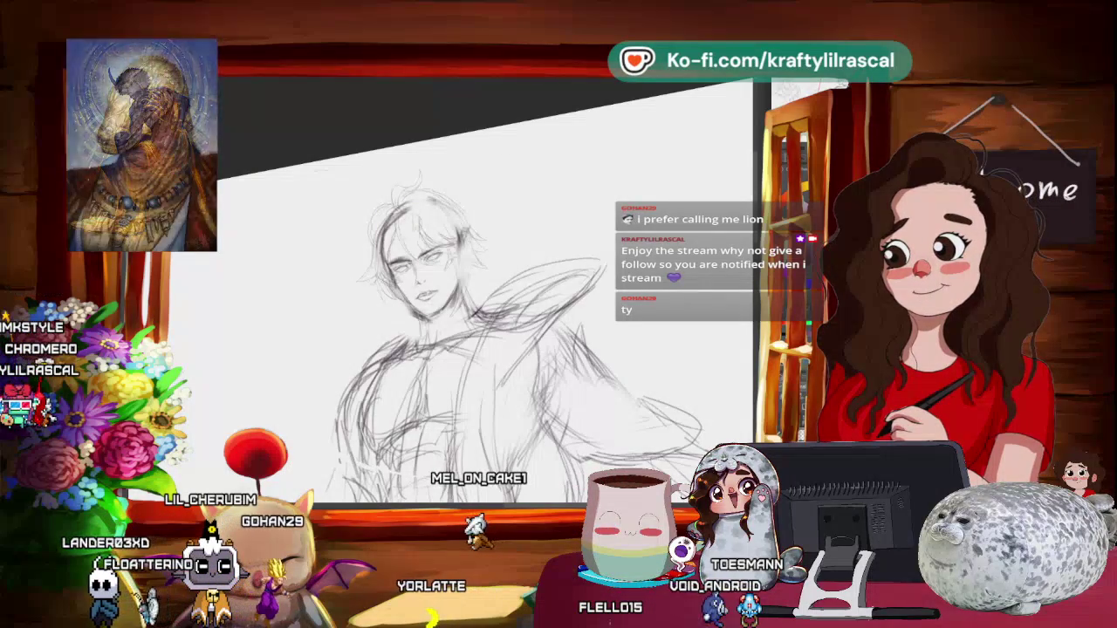
pyautogui.scroll(2, 489, 331)
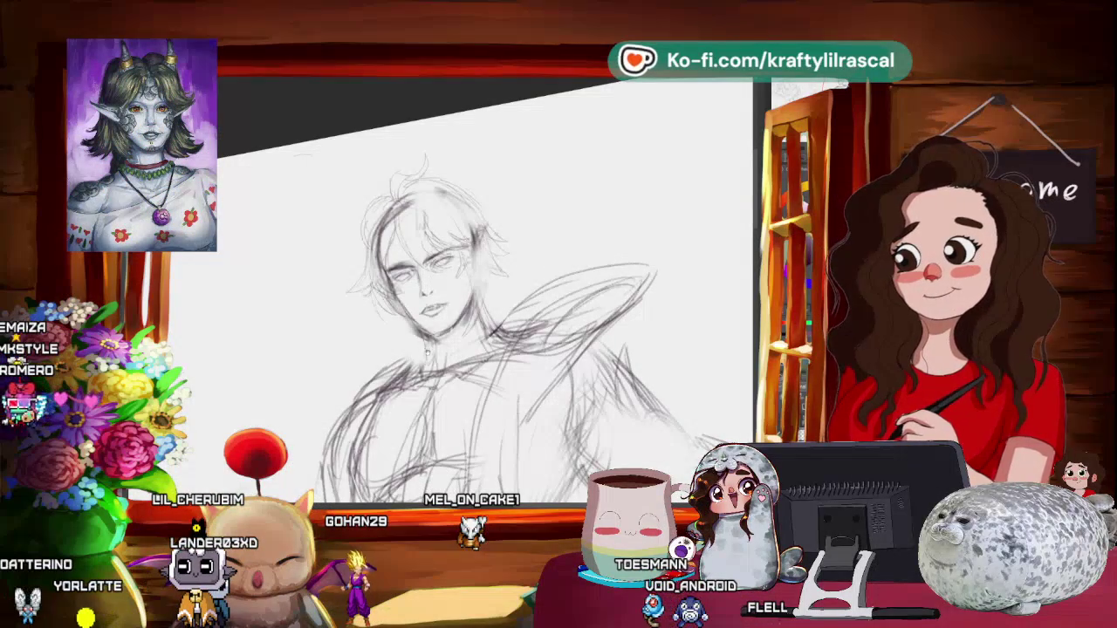
pyautogui.scroll(1, 523, 331)
pyautogui.scroll(1, 523, 332)
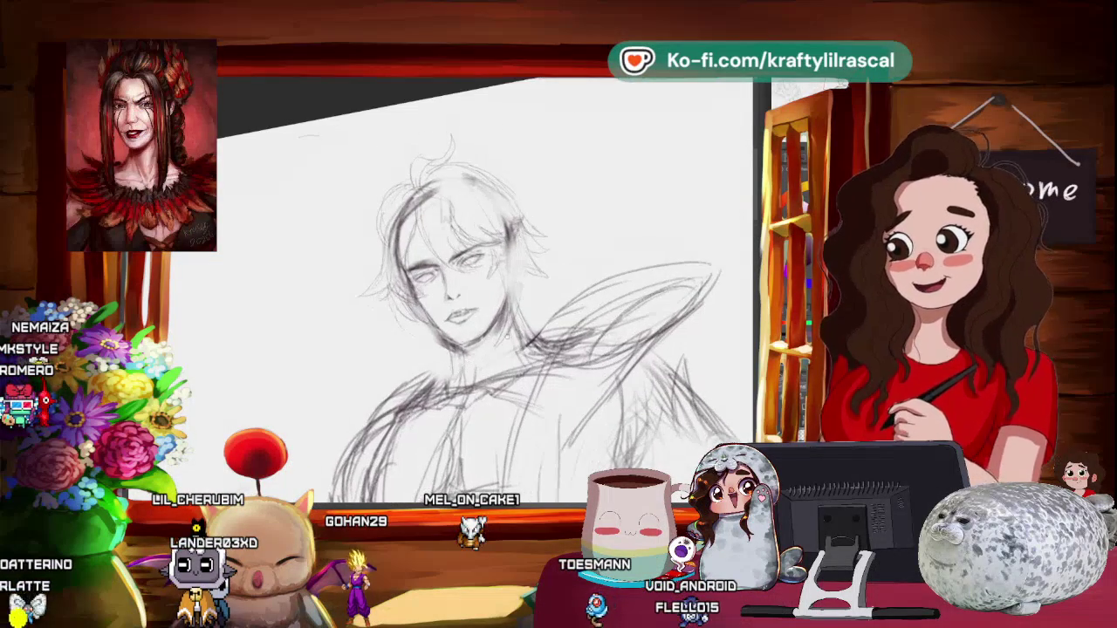
pyautogui.moveTo(524, 305); pyautogui.dragTo(542, 332)
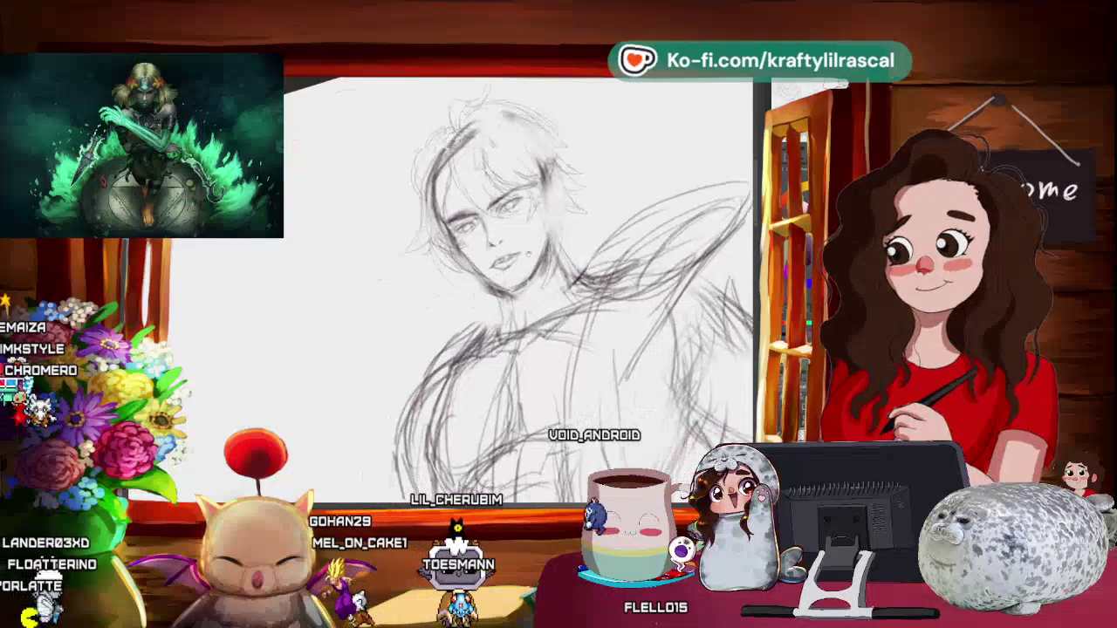
pyautogui.scroll(-5, 604, 262)
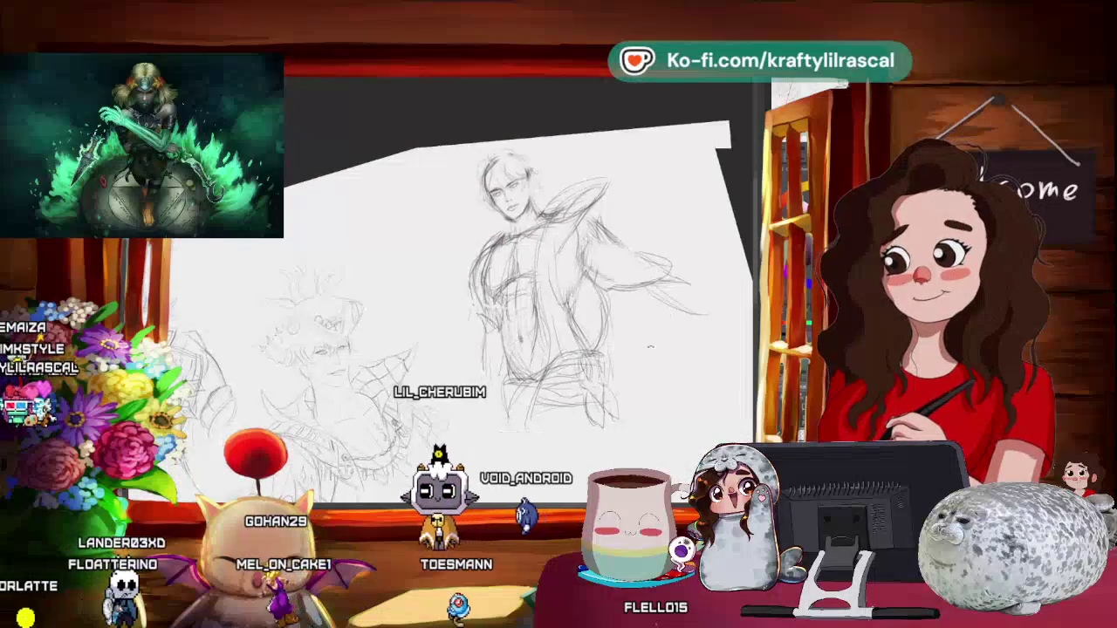
# - Rotate the view slightly clockwise to sketch the broad torso and sweeping shoulder armor
pyautogui.scroll(5, 560, 189)
pyautogui.moveTo(558, 191); pyautogui.dragTo(576, 210)
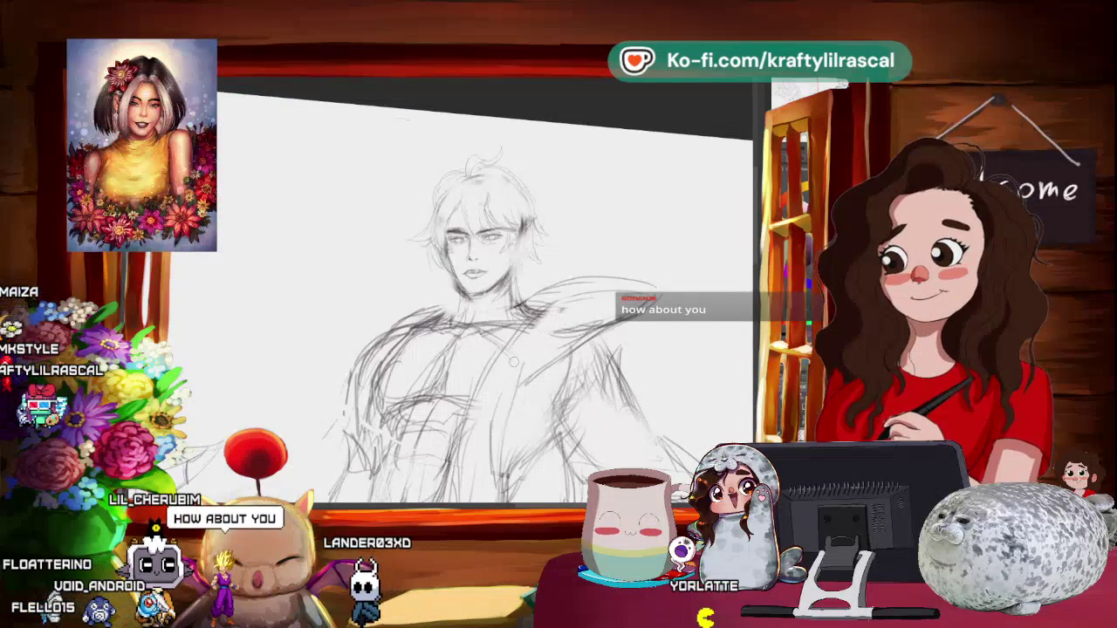
pyautogui.scroll(-3, 593, 309)
pyautogui.scroll(1, 638, 359)
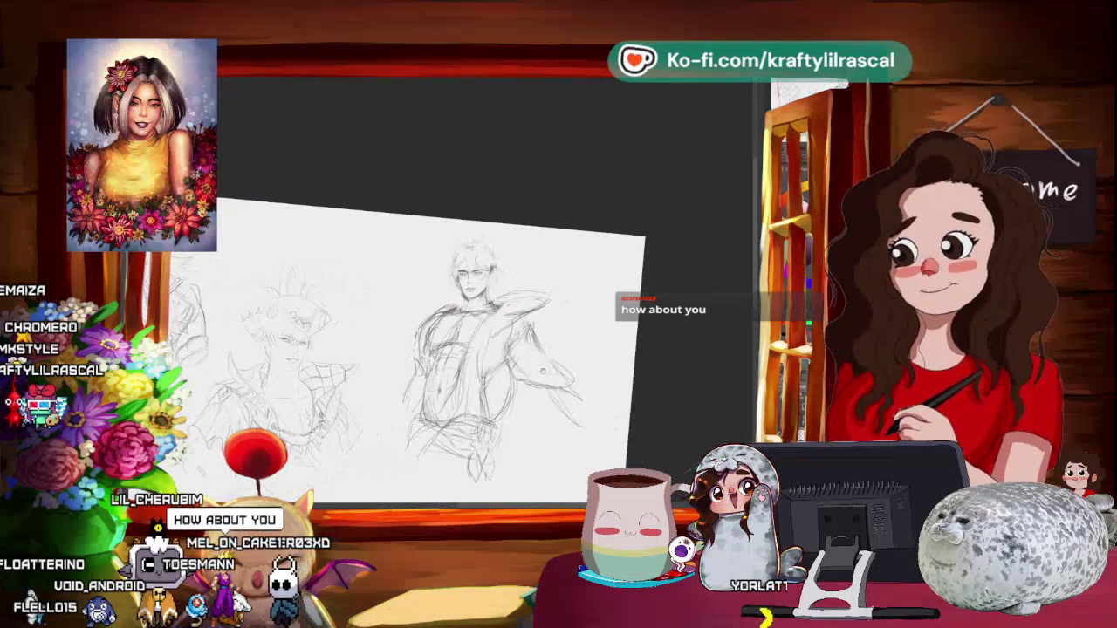
pyautogui.scroll(1, 611, 362)
pyautogui.scroll(2, 584, 367)
pyautogui.scroll(2, 574, 370)
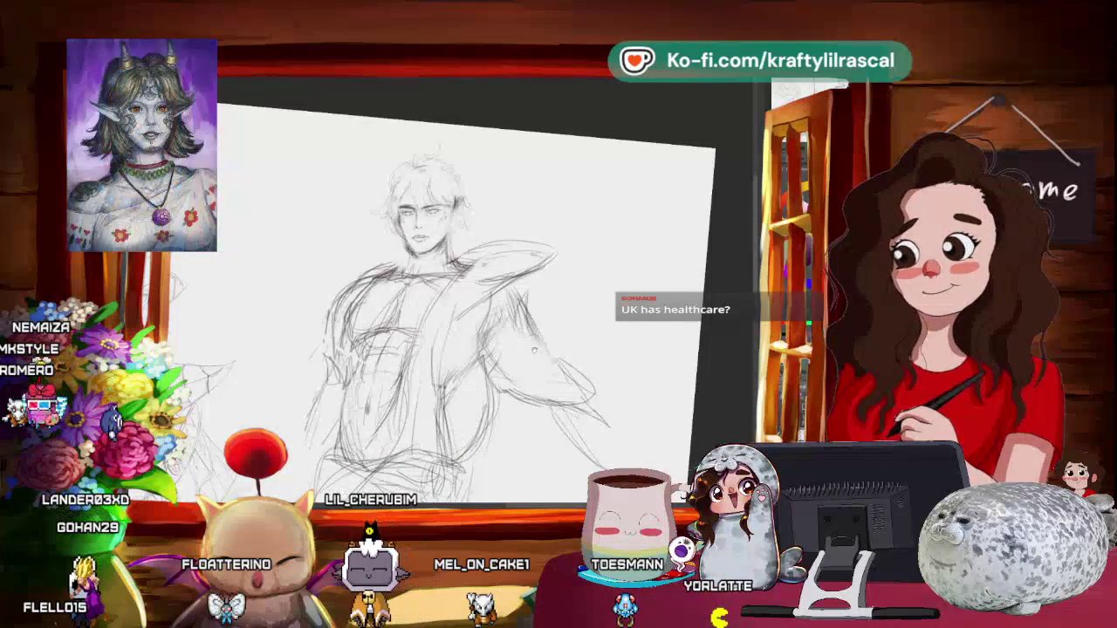
# - Tilt the view, return it to level, and sketch pectoral and ab muscle lines
pyautogui.moveTo(533, 350)
pyautogui.mouseDown()
pyautogui.moveTo(525, 460)
pyautogui.moveTo(633, 400)
pyautogui.mouseUp()
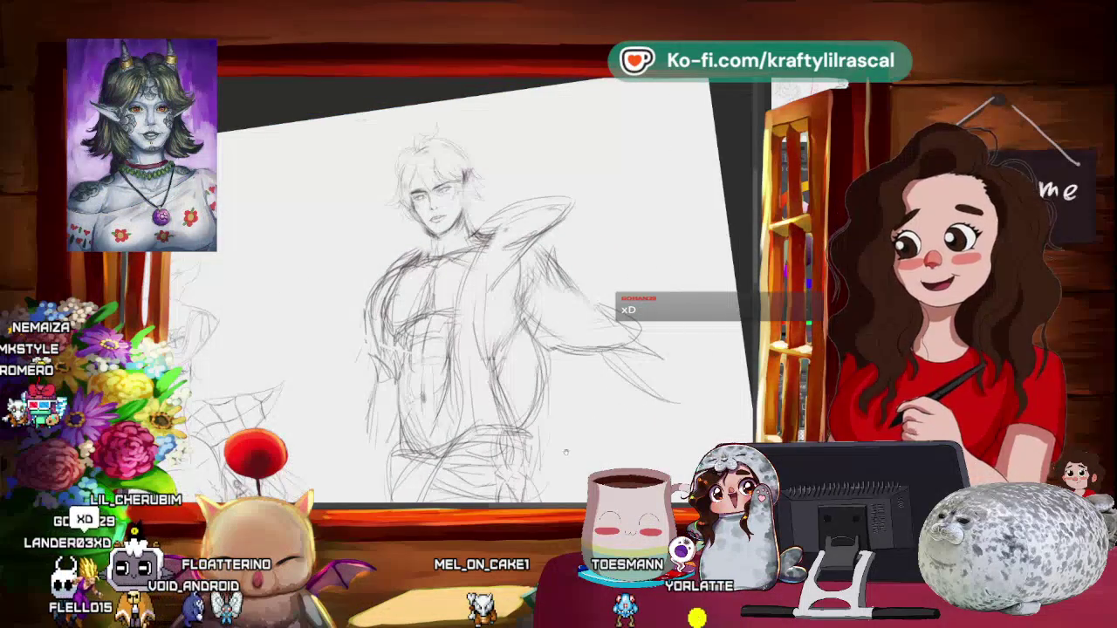
pyautogui.moveTo(566, 452); pyautogui.dragTo(563, 455)
pyautogui.moveTo(617, 412)
pyautogui.mouseDown()
pyautogui.moveTo(604, 420)
pyautogui.moveTo(613, 410)
pyautogui.mouseUp()
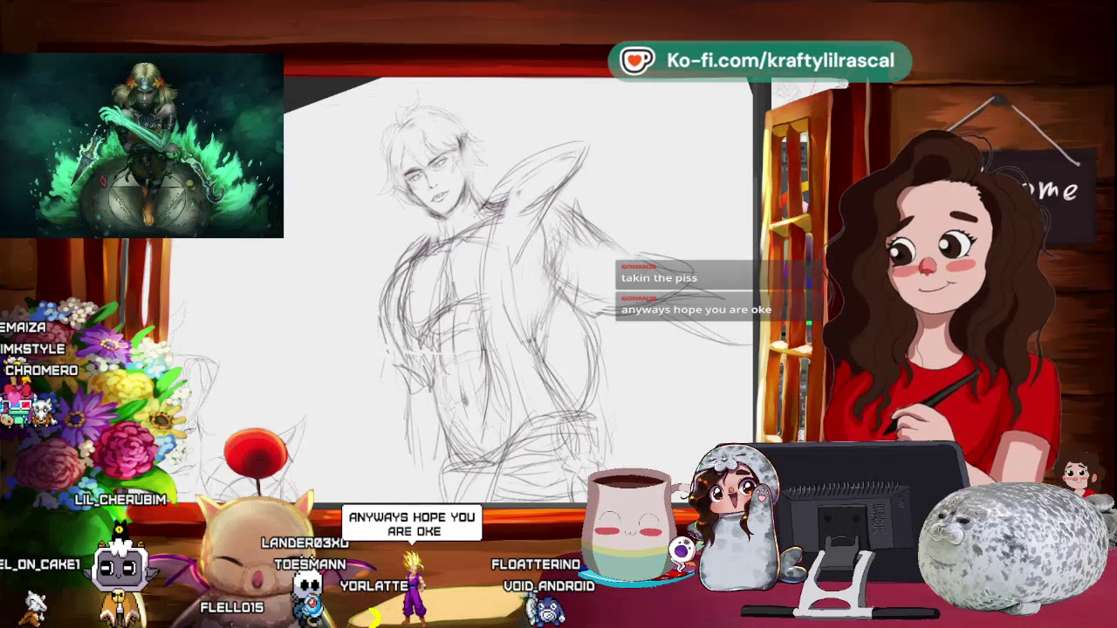
pyautogui.scroll(2, 523, 297)
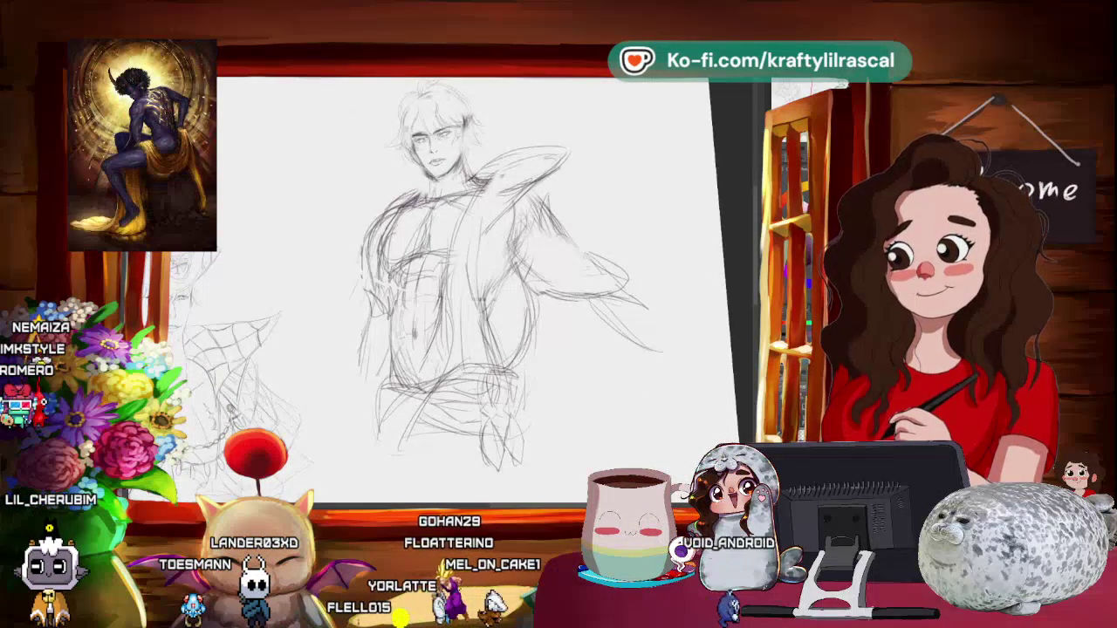
# - Briefly bring up the character reference images, then hide them again
pyautogui.hotkey('alt', 'Tab')
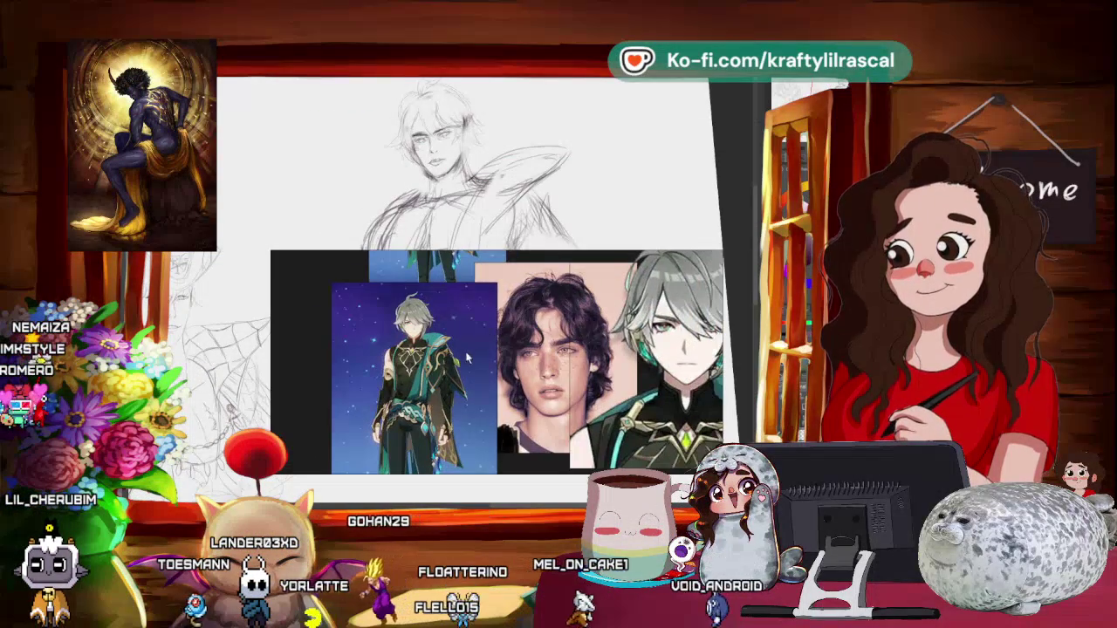
pyautogui.hotkey('alt', 'Tab')
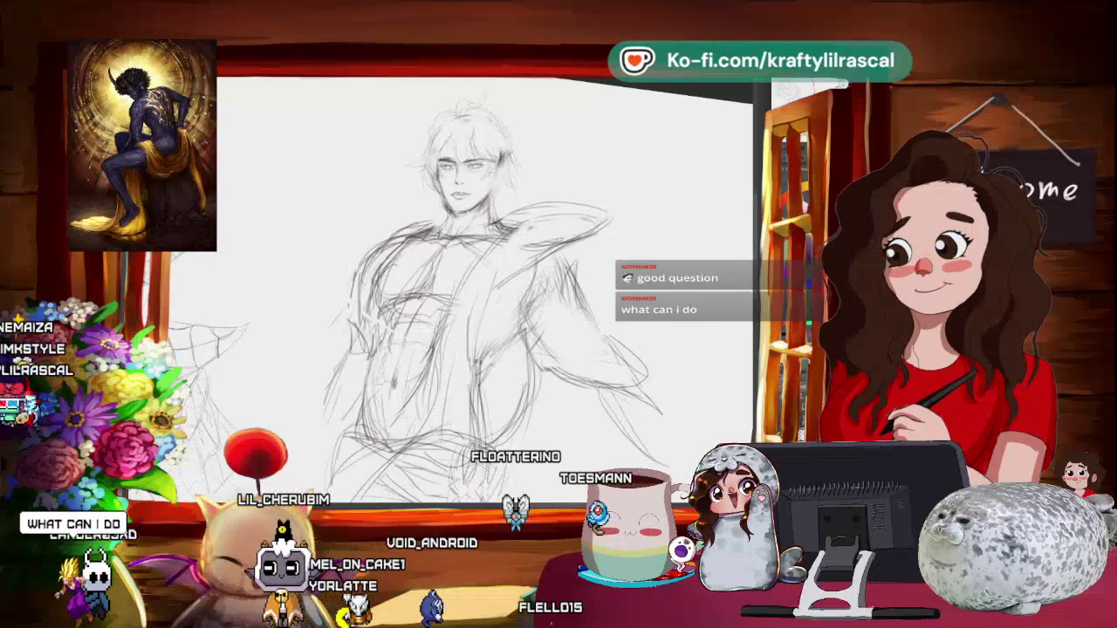
# - Rotate the canvas view back to level and zoom out to show all three sketches
pyautogui.moveTo(524, 175)
pyautogui.mouseDown()
pyautogui.moveTo(547, 200)
pyautogui.moveTo(516, 238)
pyautogui.mouseUp()
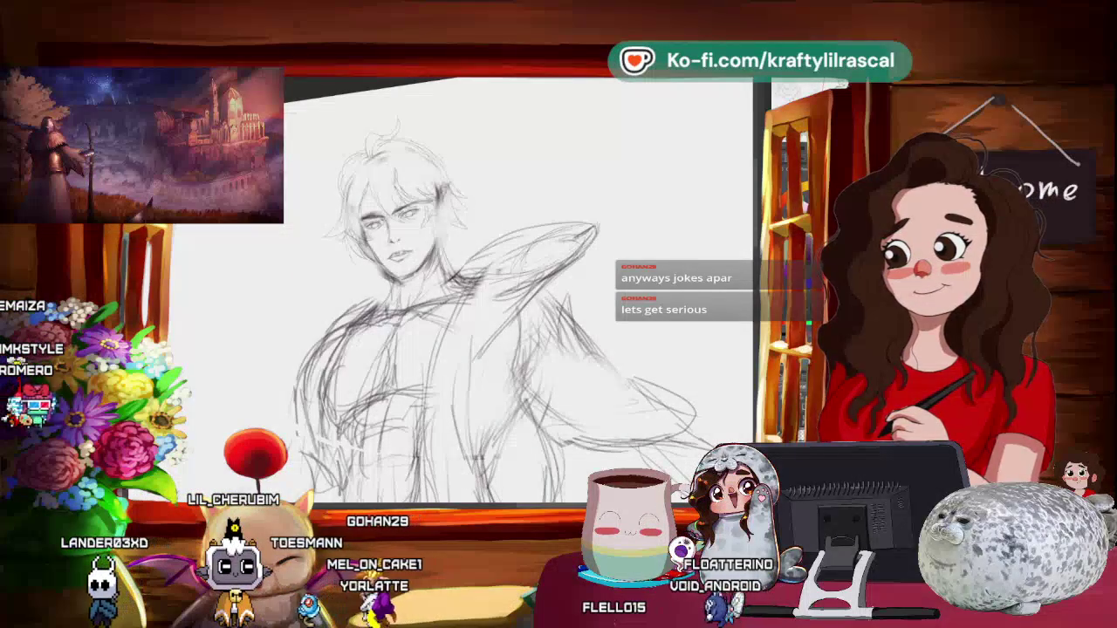
pyautogui.moveTo(594, 275); pyautogui.dragTo(470, 363)
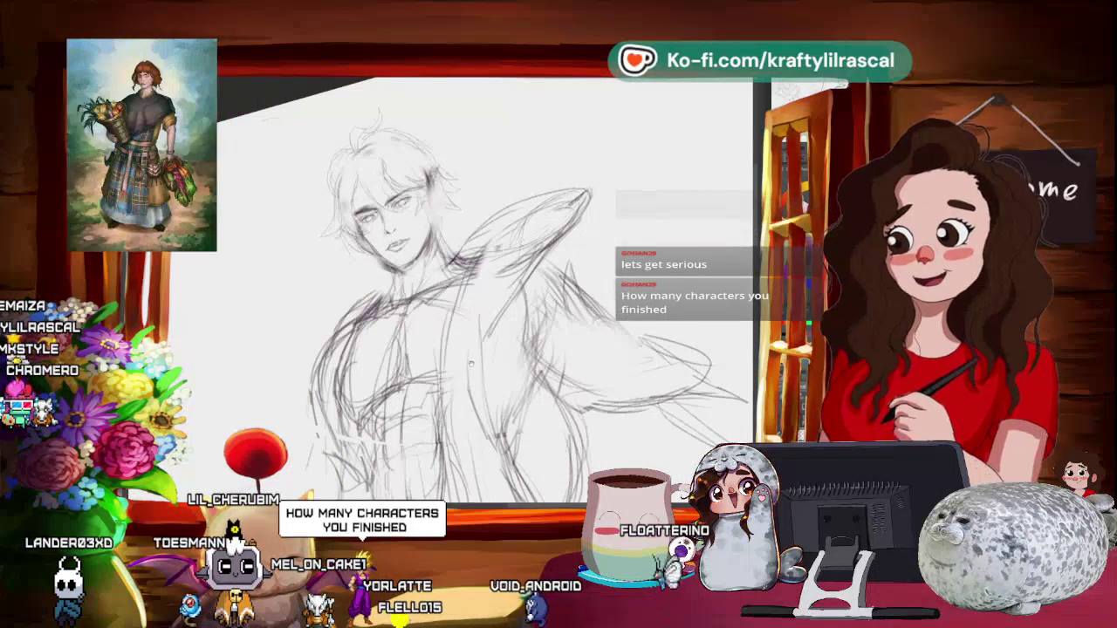
pyautogui.moveTo(463, 288); pyautogui.dragTo(541, 262)
pyautogui.moveTo(489, 395)
pyautogui.mouseDown()
pyautogui.moveTo(522, 441)
pyautogui.moveTo(581, 362)
pyautogui.mouseUp()
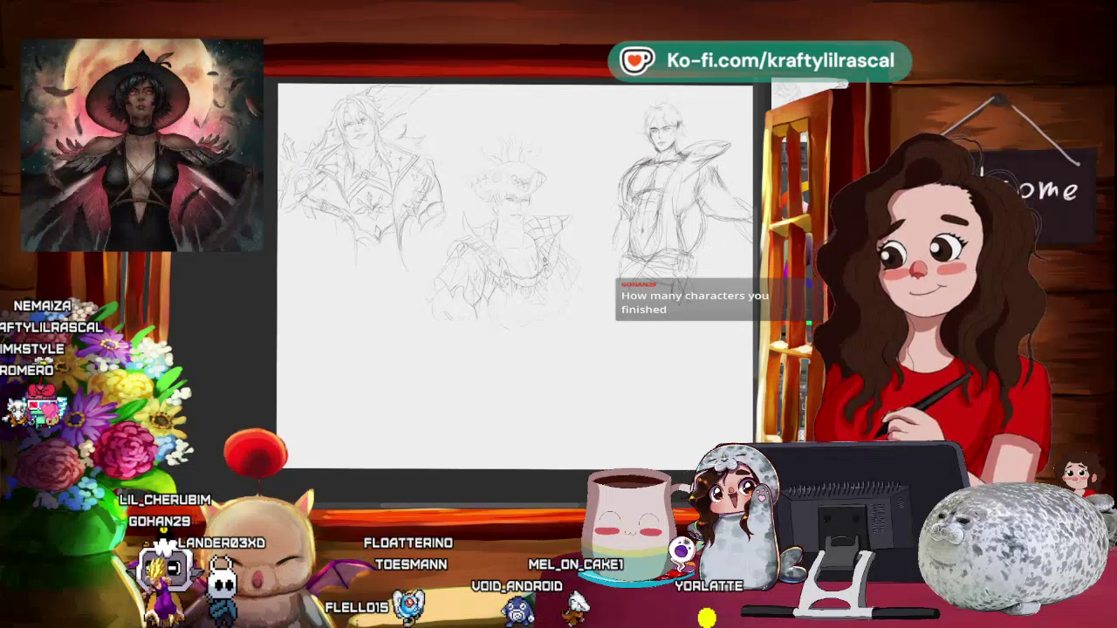
pyautogui.hotkey('alt', 'Tab')
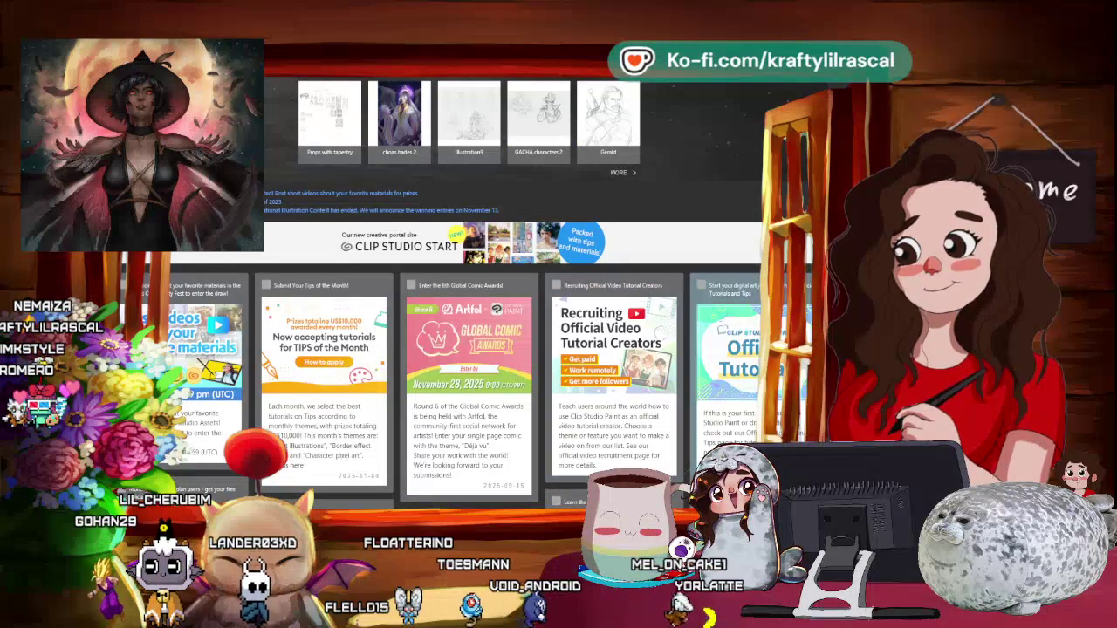
pyautogui.click(472, 107)
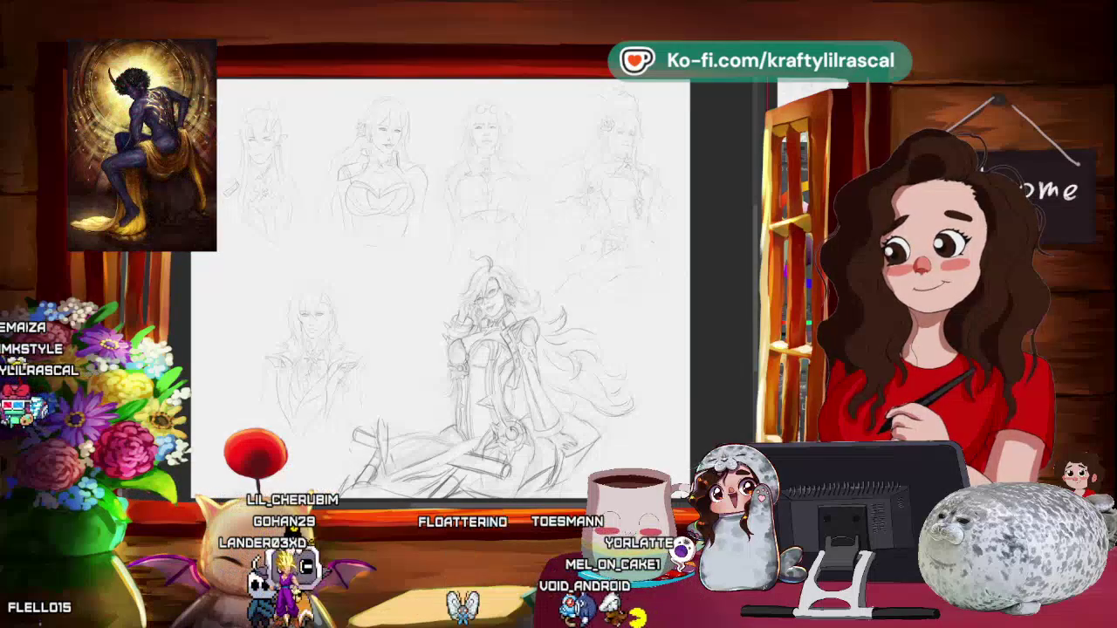
pyautogui.scroll(1, 445, 288)
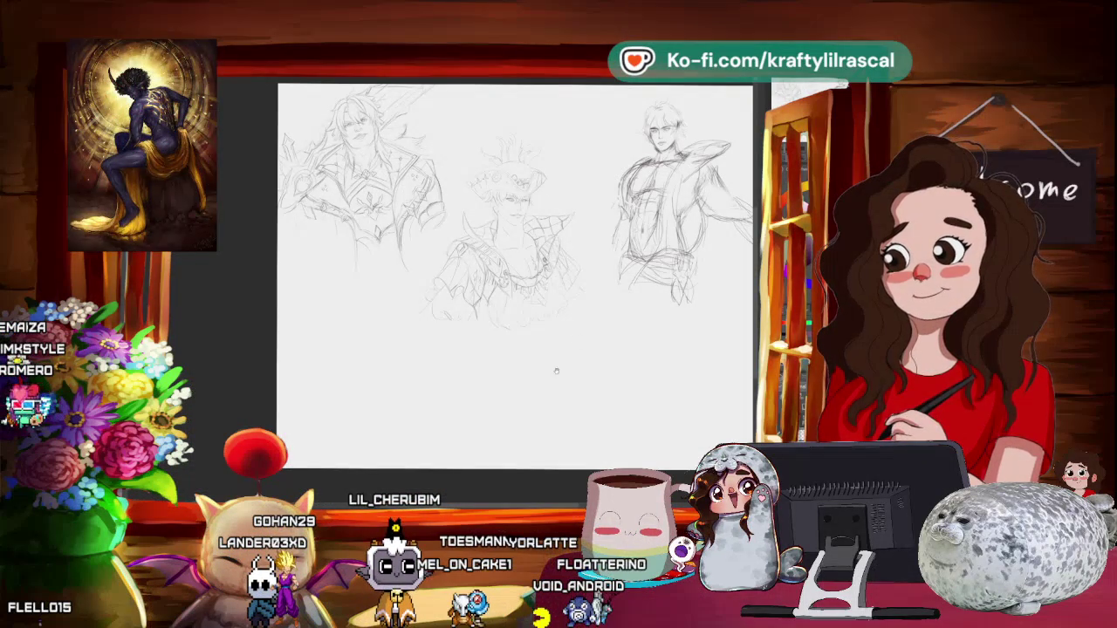
# - Pan and zoom across the sheet to bring more of the left sketch into view
pyautogui.moveTo(624, 386); pyautogui.dragTo(598, 360)
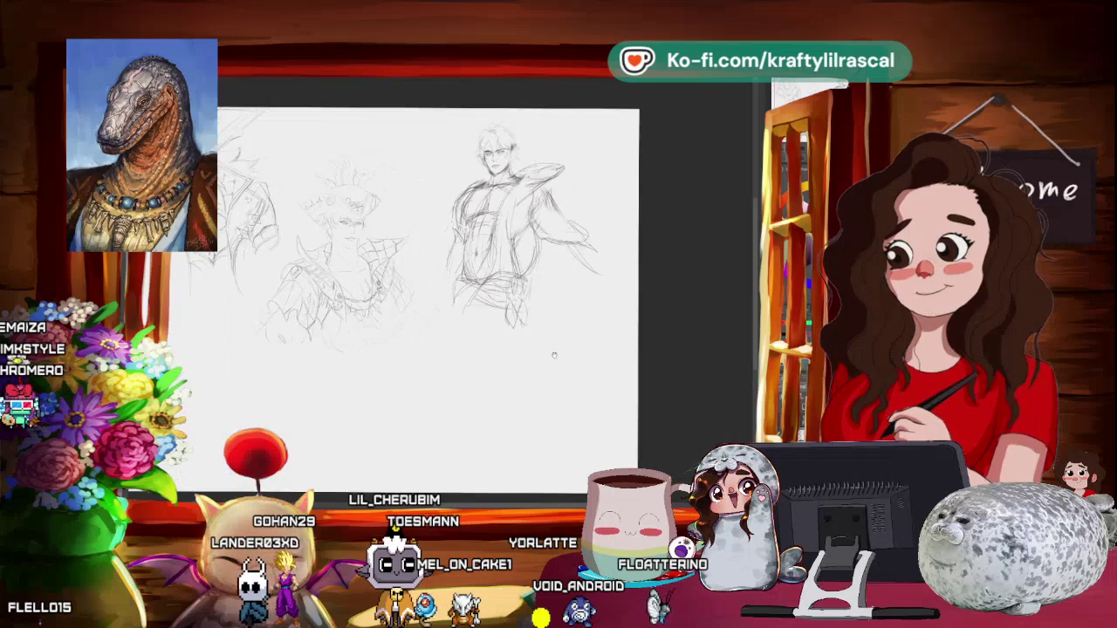
pyautogui.scroll(1, 599, 359)
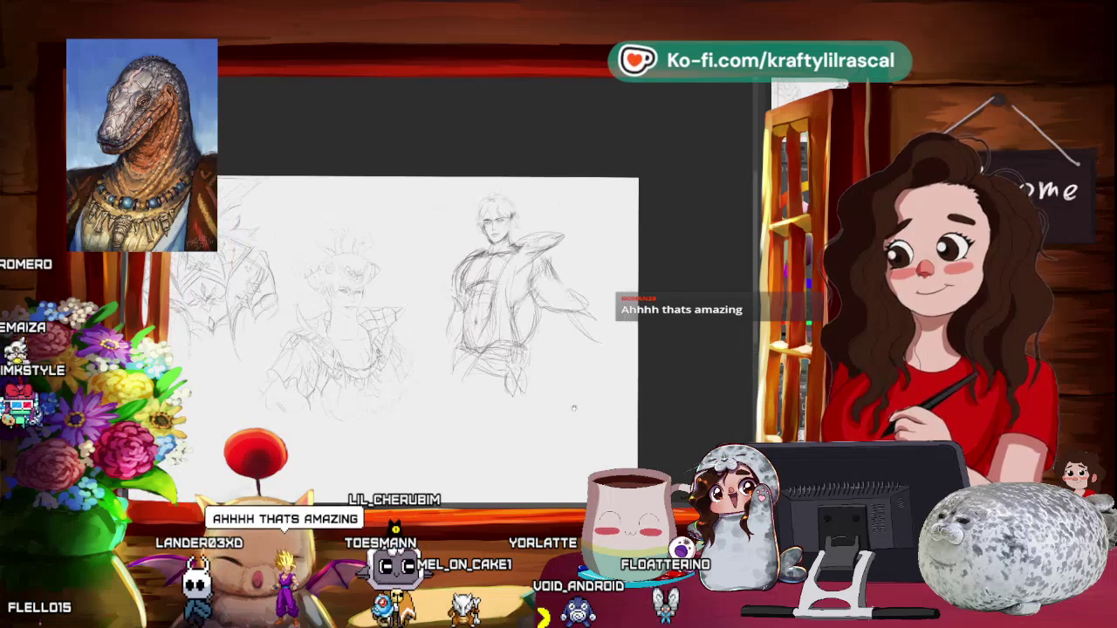
pyautogui.scroll(2, 582, 342)
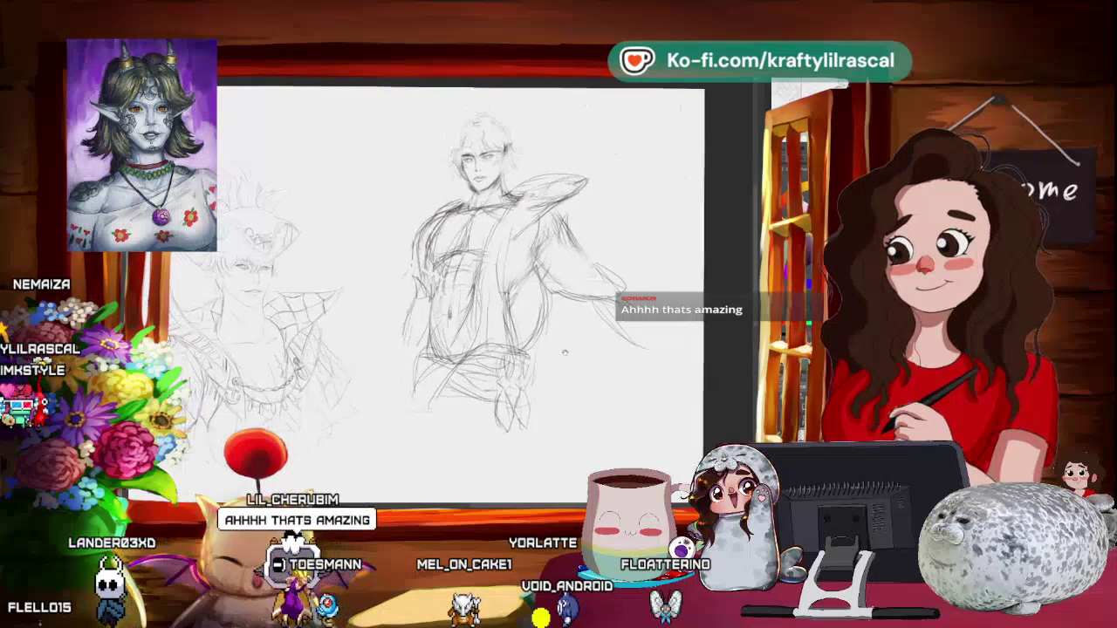
pyautogui.moveTo(619, 386); pyautogui.dragTo(580, 403)
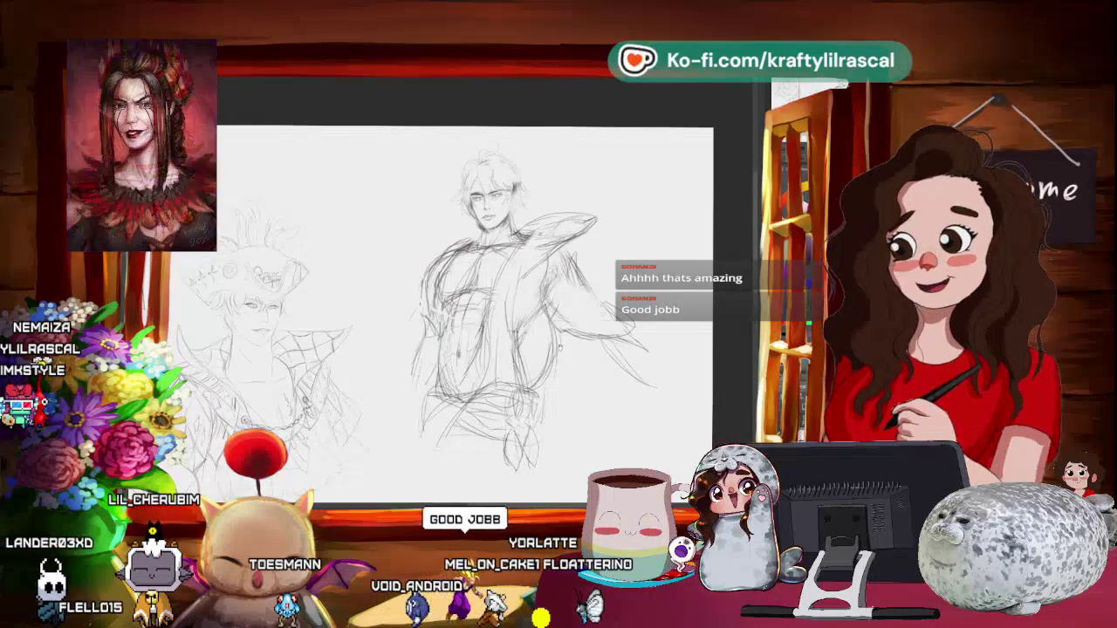
pyautogui.scroll(-2, 578, 404)
pyautogui.scroll(-1, 579, 404)
pyautogui.moveTo(436, 349); pyautogui.dragTo(558, 266)
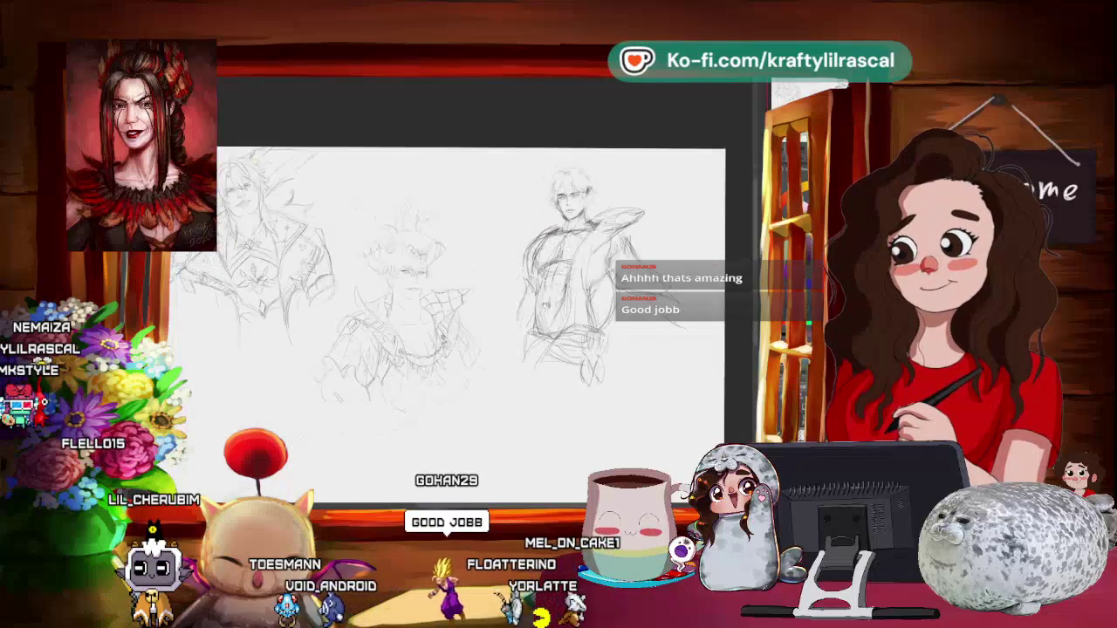
# - Pan back to centre the male figure sketch, including the top of the page
pyautogui.moveTo(519, 206); pyautogui.dragTo(415, 235)
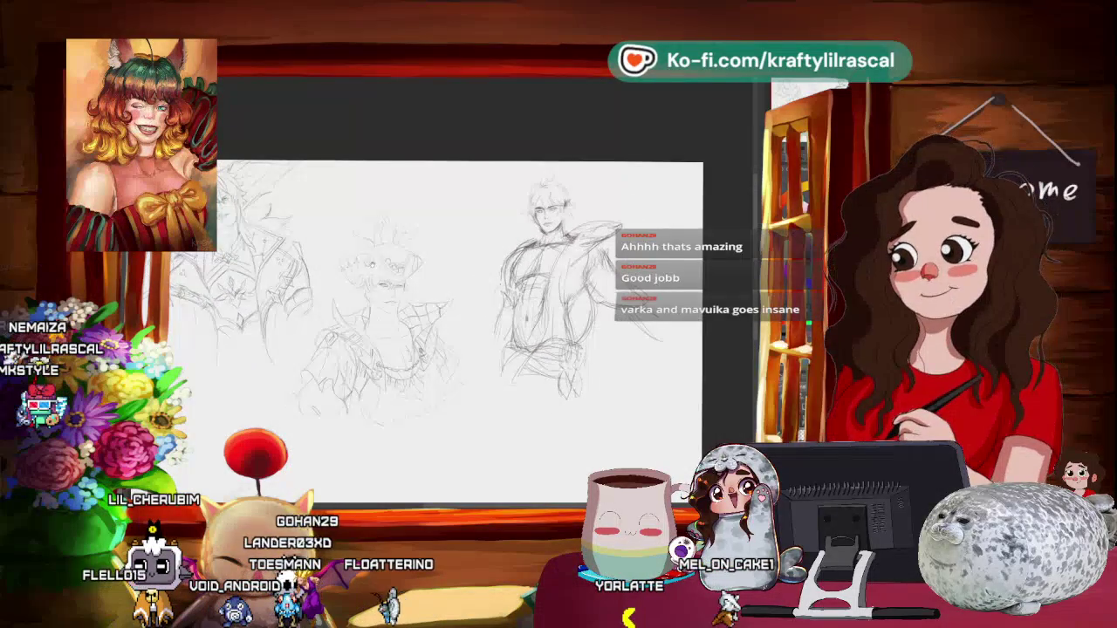
pyautogui.scroll(2, 514, 265)
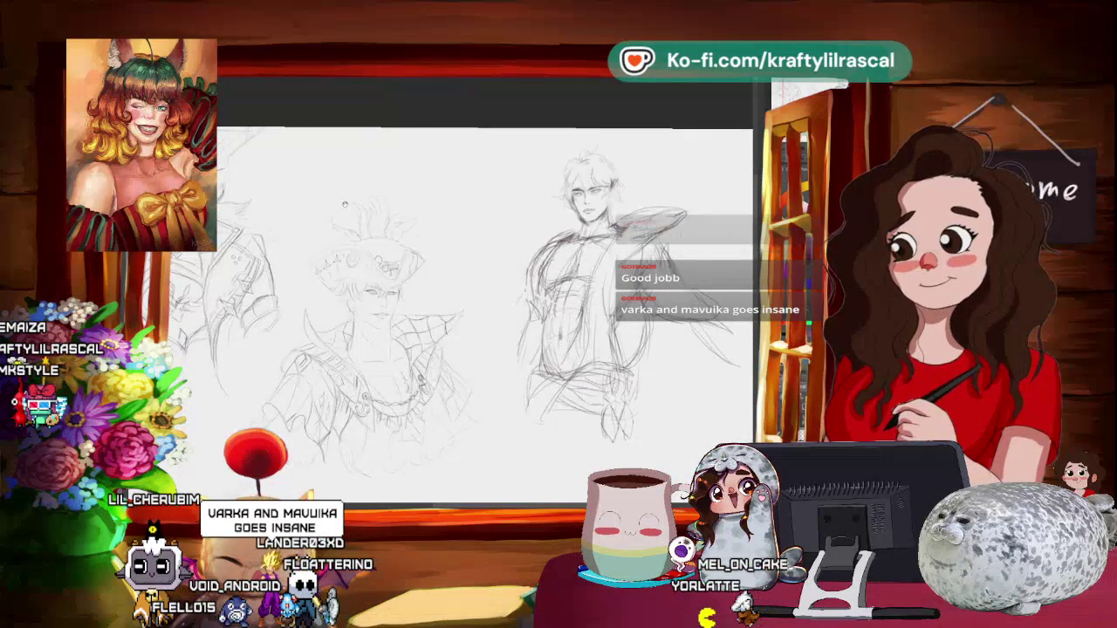
pyautogui.moveTo(376, 296); pyautogui.dragTo(576, 297)
pyautogui.scroll(1, 489, 305)
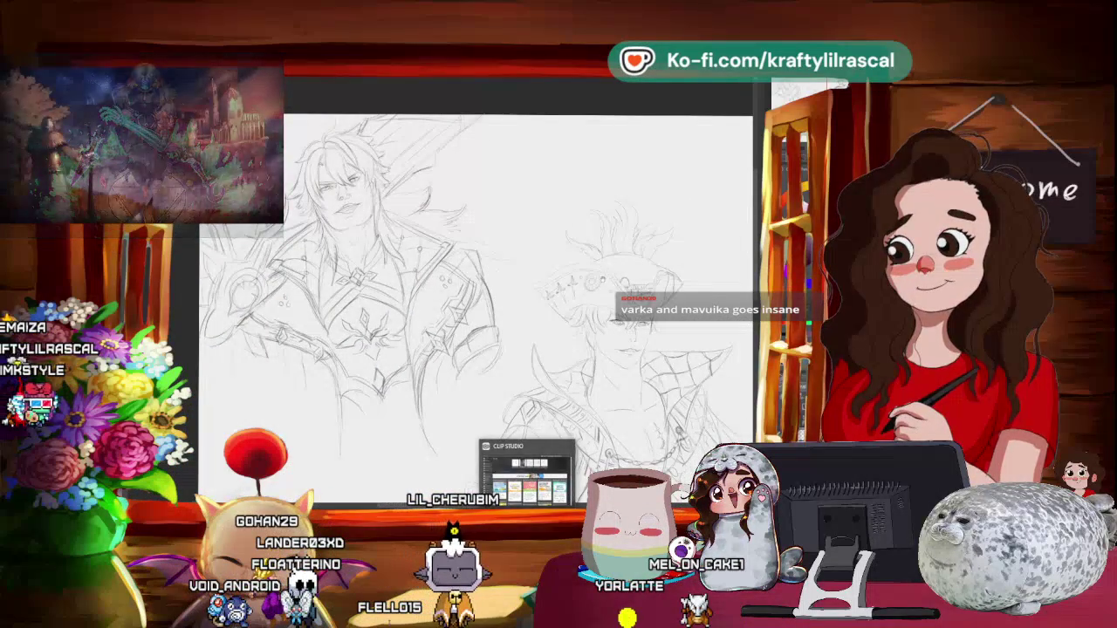
pyautogui.moveTo(576, 297); pyautogui.dragTo(279, 253)
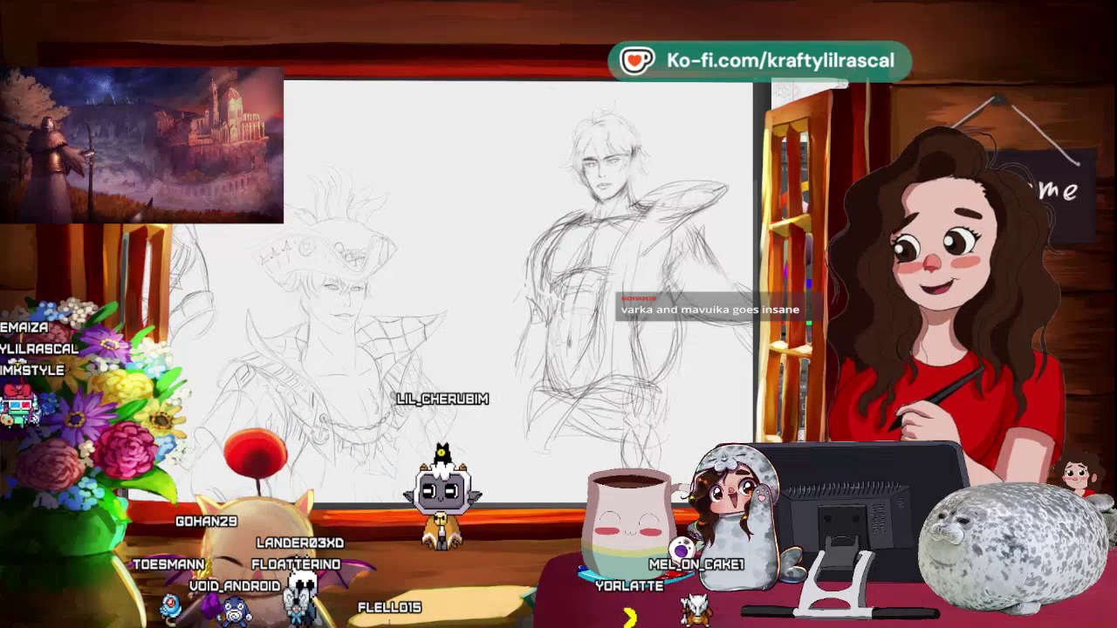
pyautogui.moveTo(509, 289); pyautogui.dragTo(469, 298)
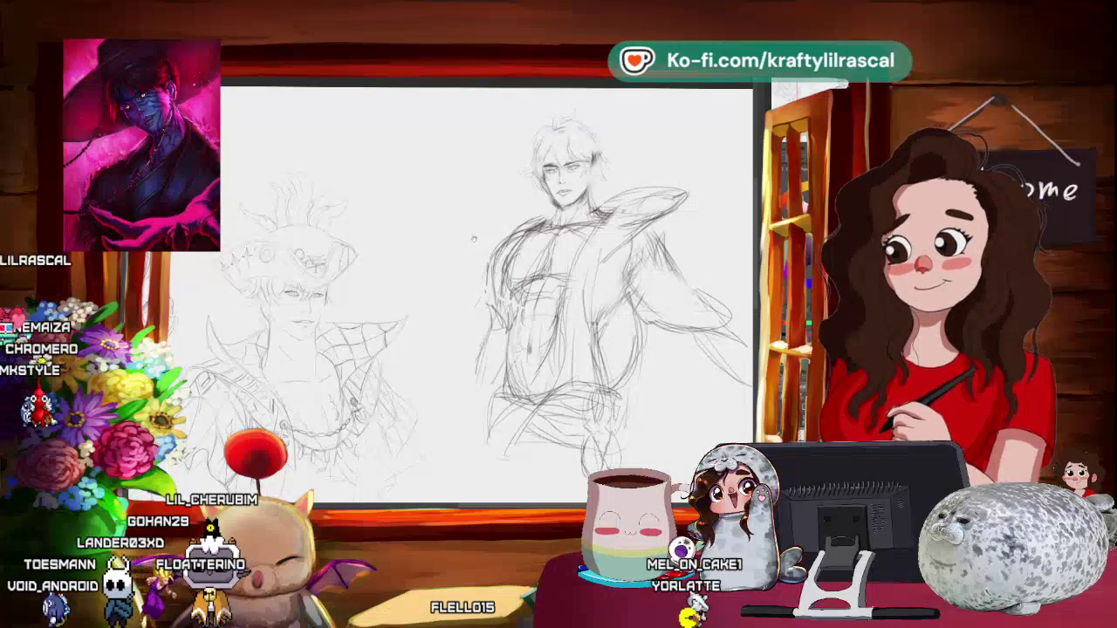
pyautogui.moveTo(524, 306)
pyautogui.mouseDown()
pyautogui.moveTo(388, 340)
pyautogui.moveTo(633, 261)
pyautogui.mouseUp()
pyautogui.moveTo(524, 305)
pyautogui.mouseDown()
pyautogui.moveTo(376, 306)
pyautogui.moveTo(280, 332)
pyautogui.mouseUp()
pyautogui.scroll(-1, 463, 260)
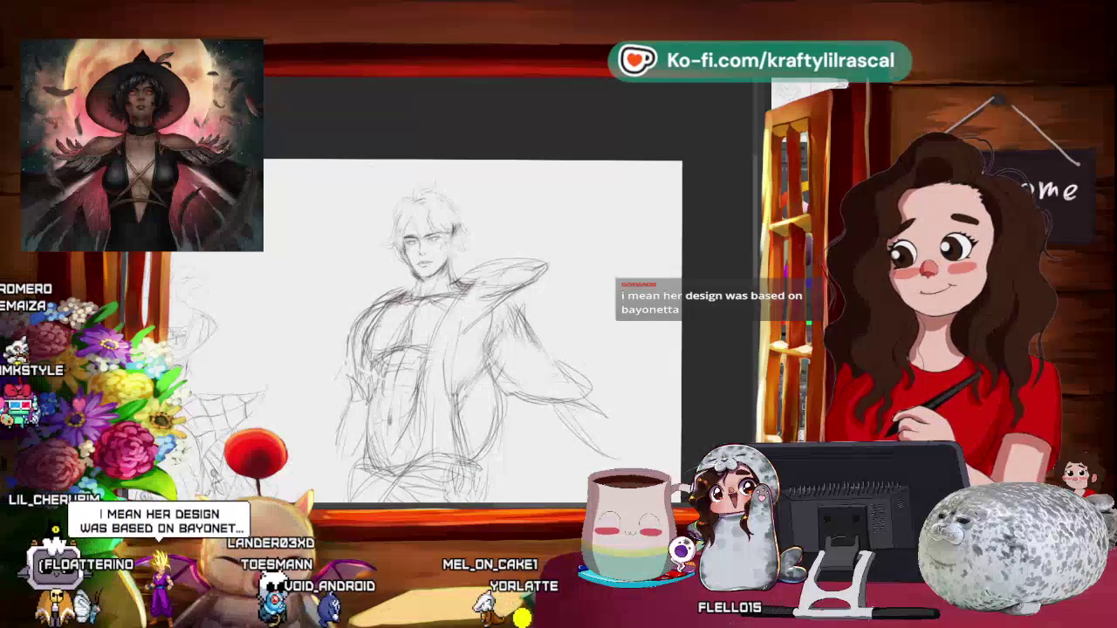
# - Reset the page rotation to level, zoom out to the full page, then zoom in on the sketches
pyautogui.hotkey('ctrl', '+')
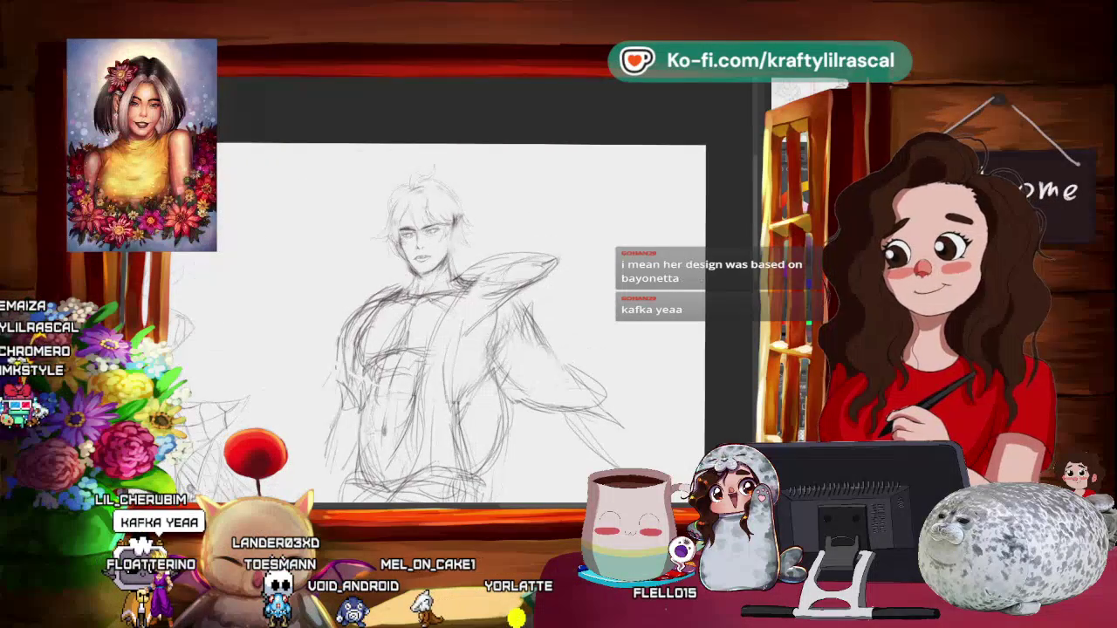
pyautogui.scroll(2, 485, 315)
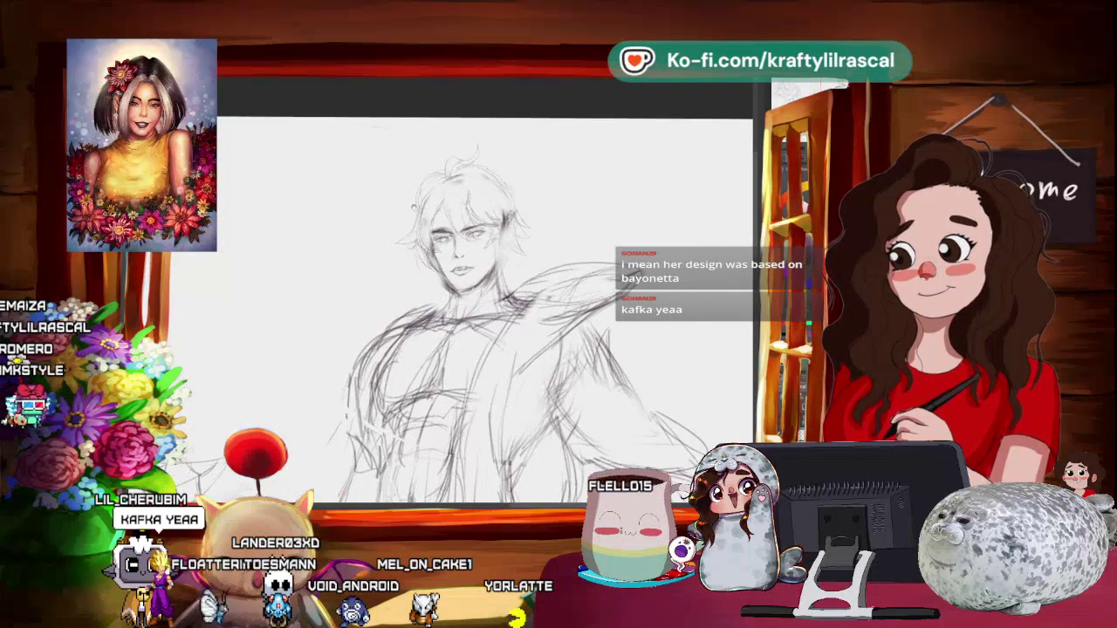
pyautogui.press('6')
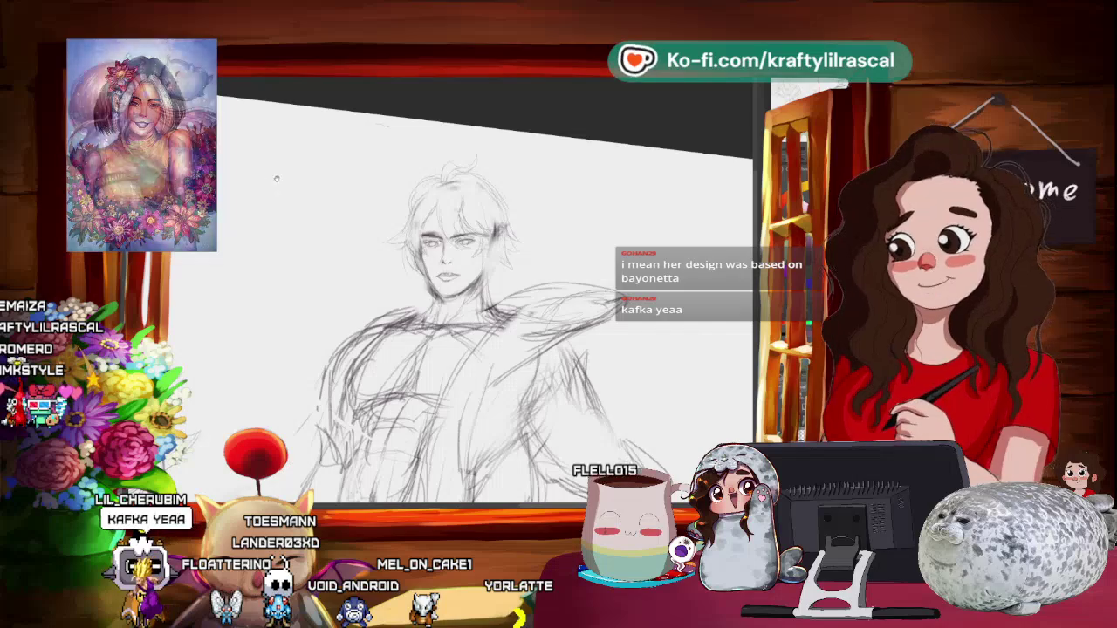
pyautogui.press('6')
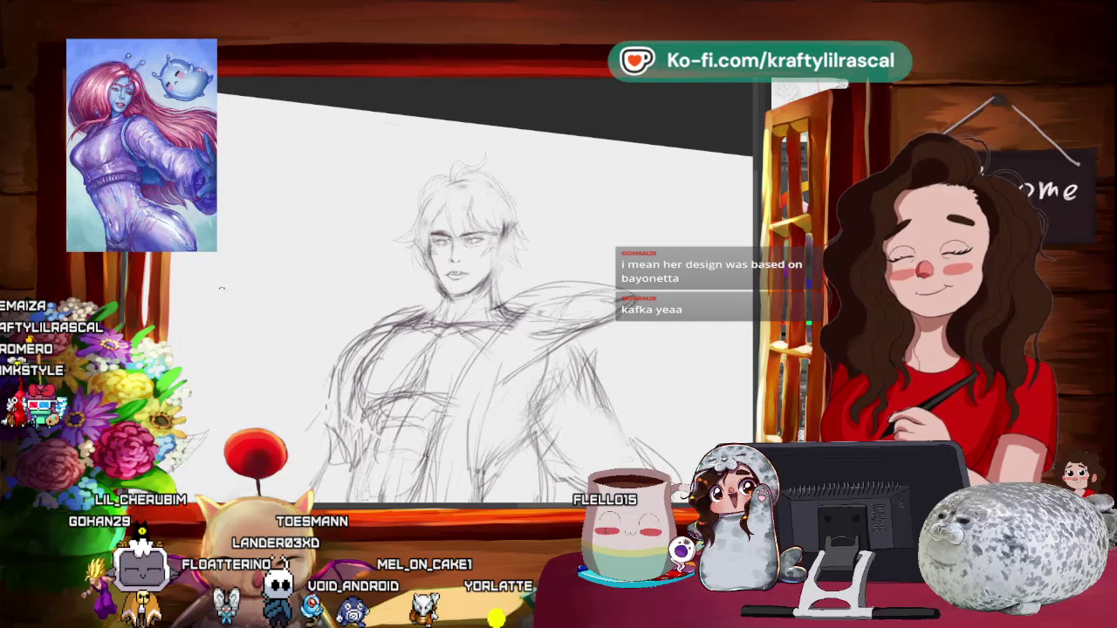
pyautogui.press('4')
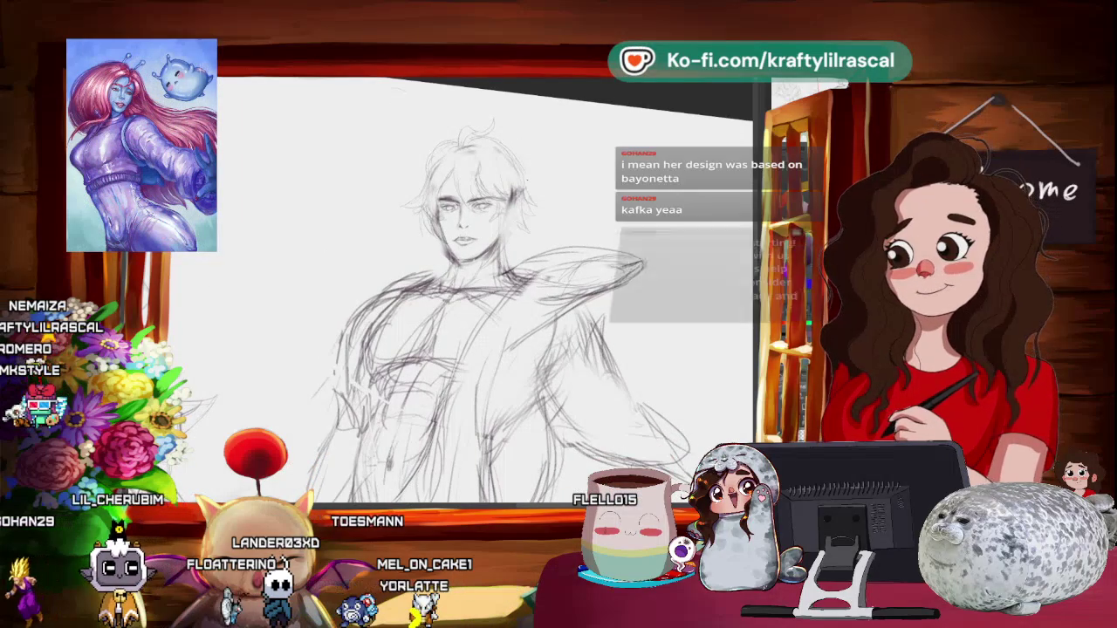
pyautogui.press('4')
pyautogui.press('4')
pyautogui.press('4')
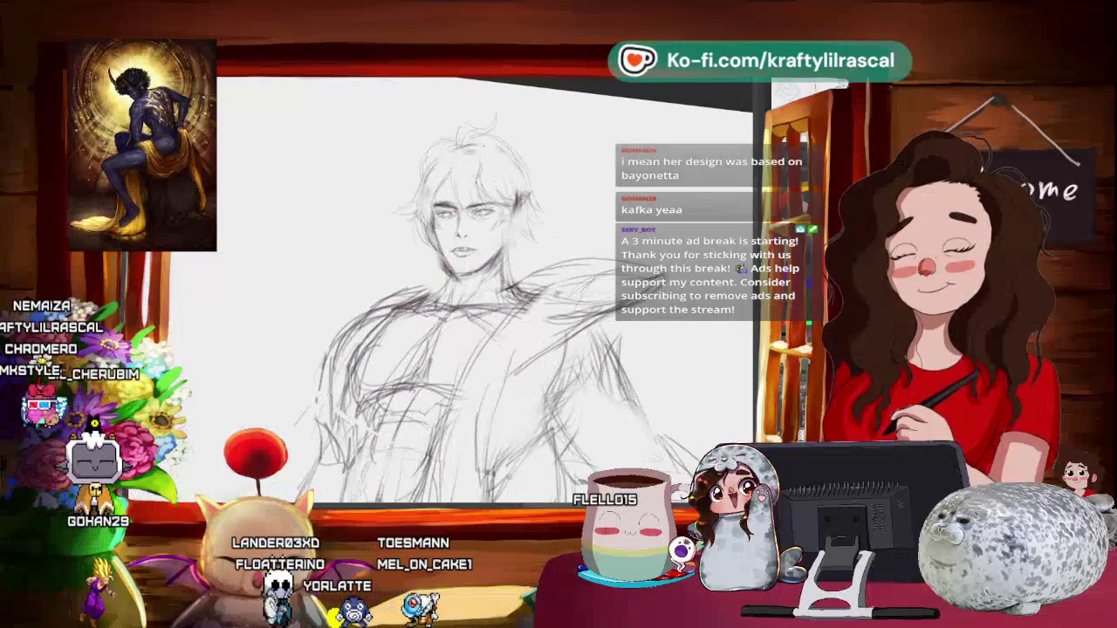
pyautogui.press('4')
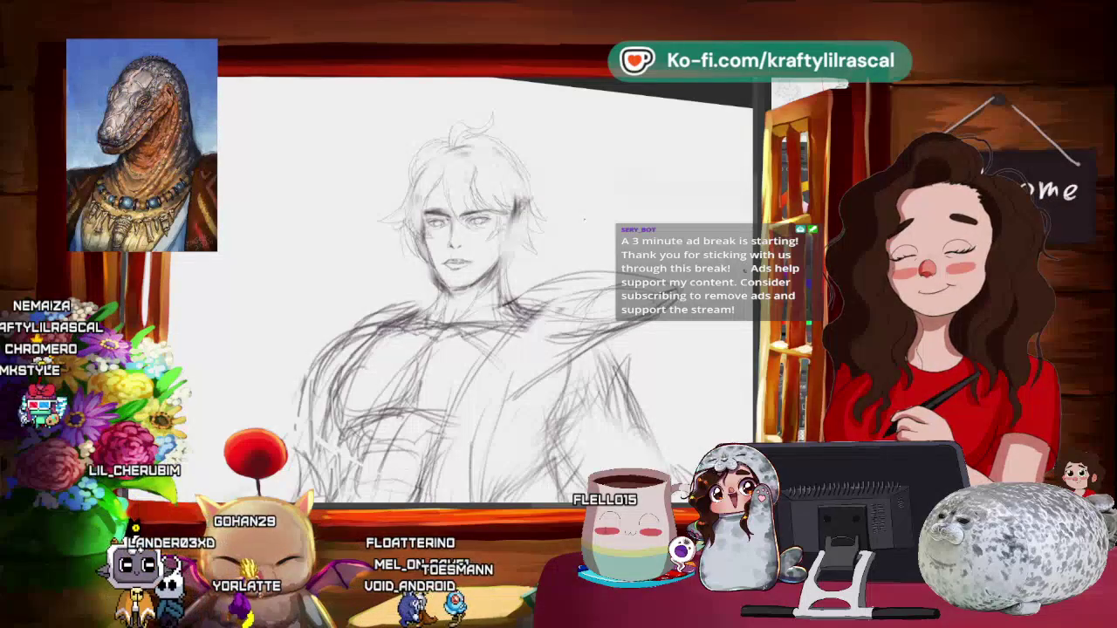
pyautogui.press('4')
pyautogui.press('4')
pyautogui.press('4')
pyautogui.press('-')
pyautogui.press('5')
pyautogui.press('+')
pyautogui.press('+')
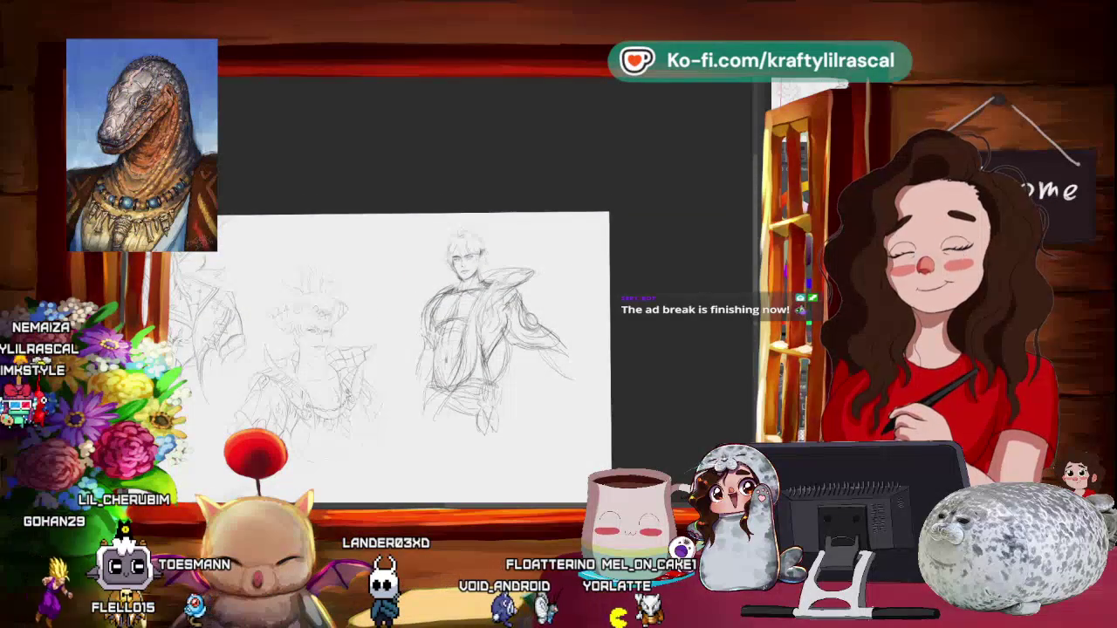
# - Mirror the view, zoom in on the figure and tilt the page for drawing
pyautogui.press('m')
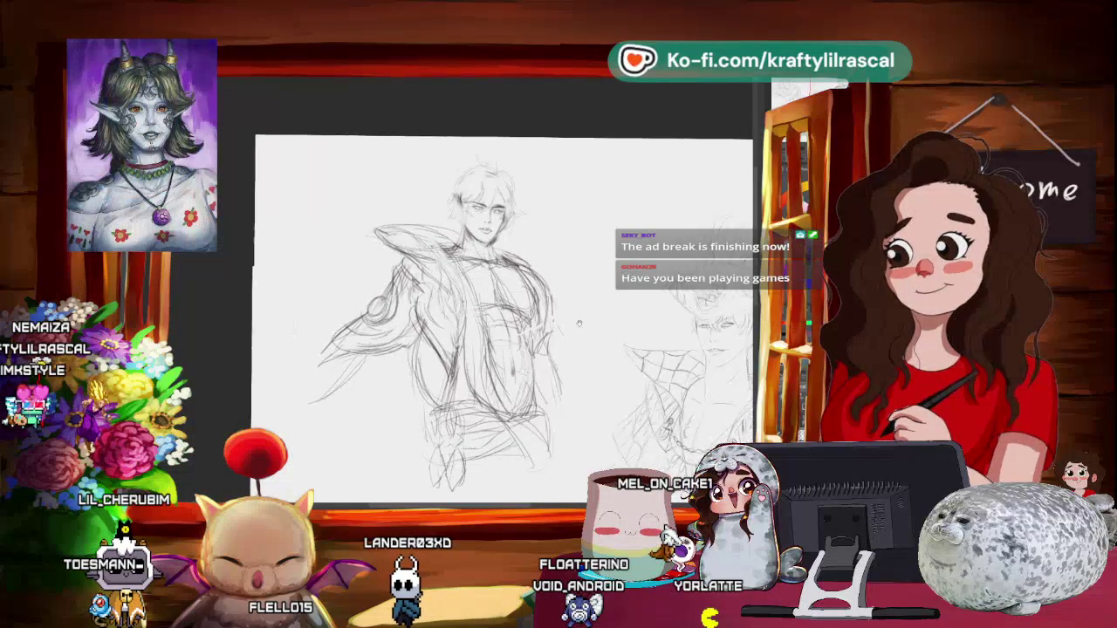
pyautogui.press('+')
pyautogui.press('4')
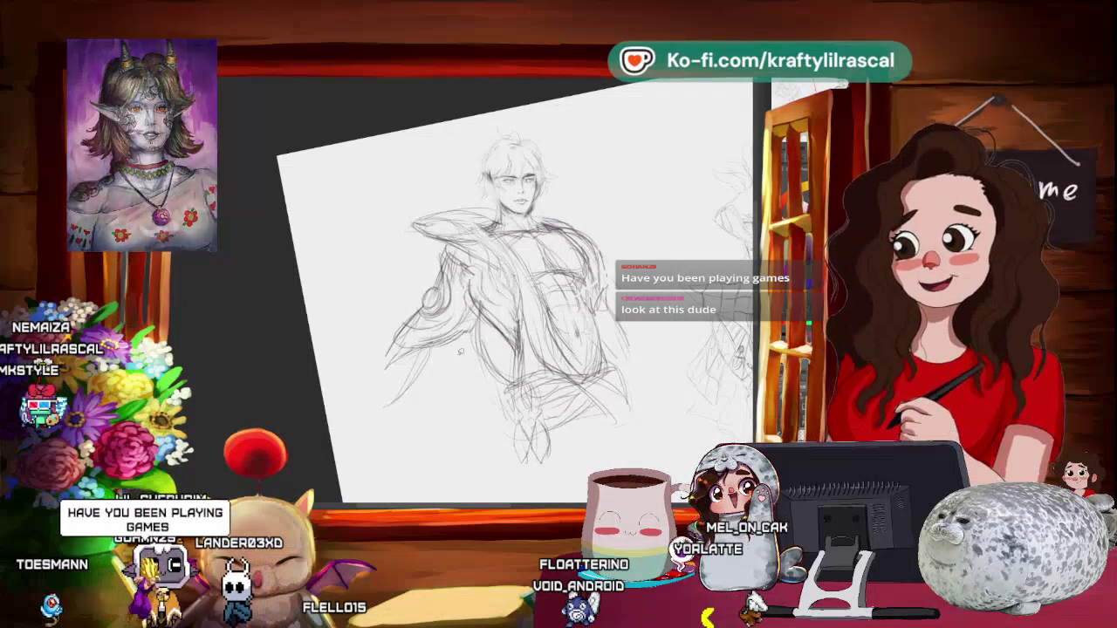
# - Lasso the figure's left arm and shoulder, transform it, and confirm
pyautogui.moveTo(428, 246); pyautogui.dragTo(361, 414)
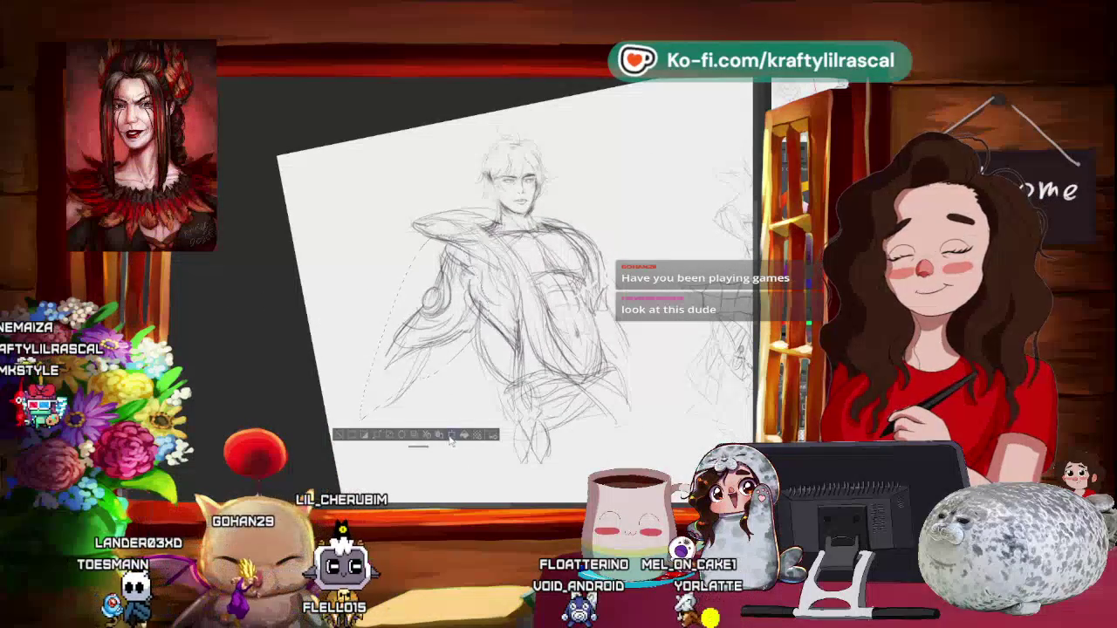
pyautogui.hotkey('ctrl', 't')
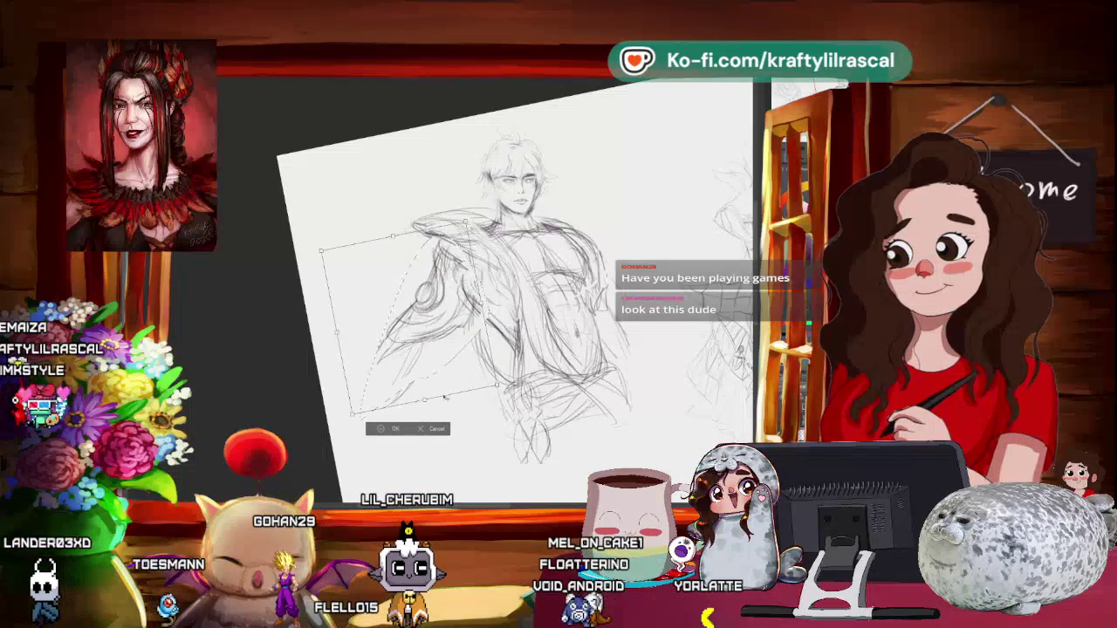
pyautogui.click(392, 428)
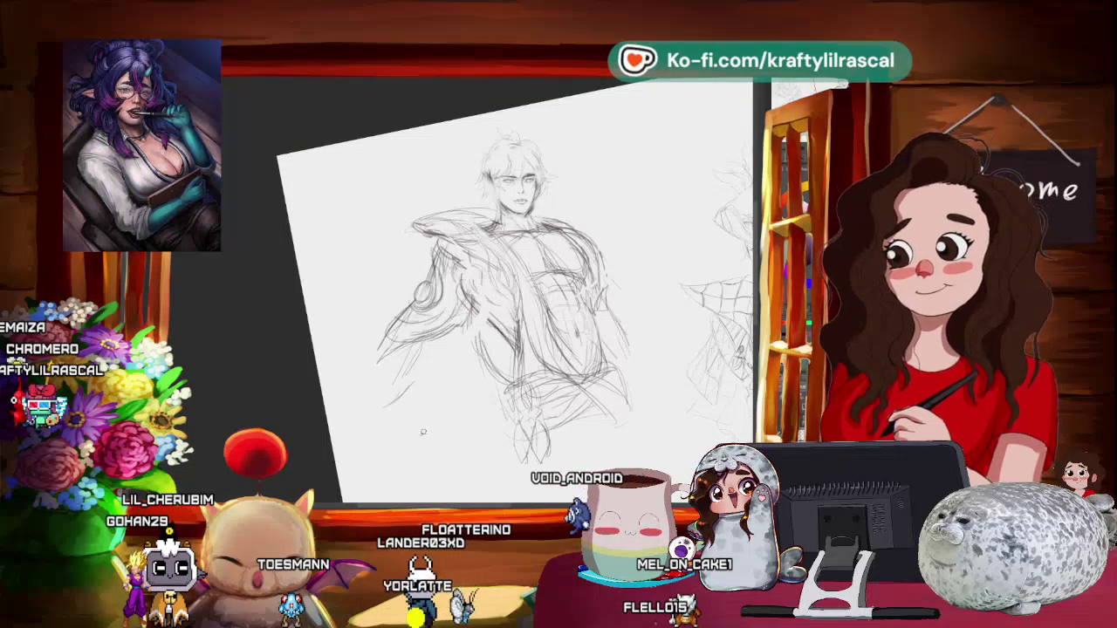
# - Flip the view back to normal and pan and rotate the page level around the figure
pyautogui.moveTo(423, 431); pyautogui.dragTo(388, 422)
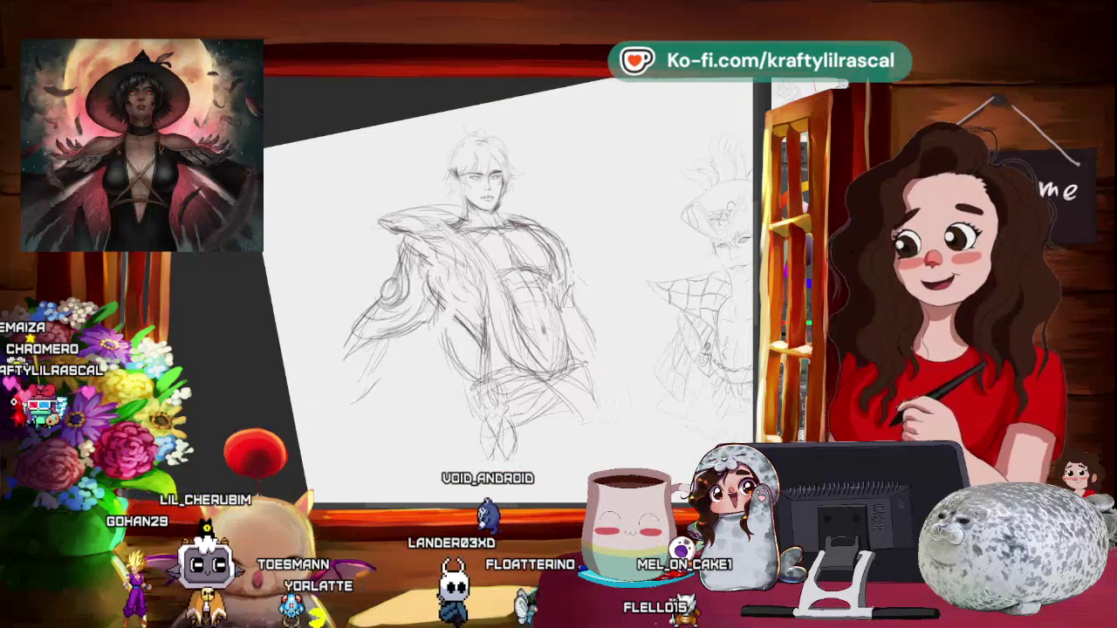
pyautogui.press('h')
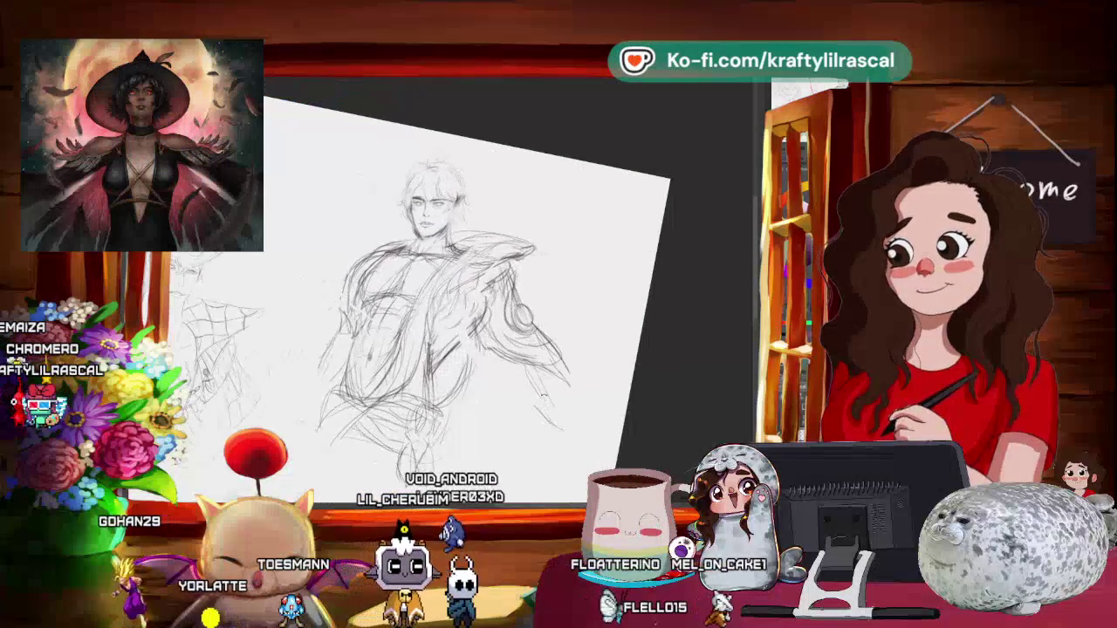
pyautogui.moveTo(628, 353)
pyautogui.mouseDown()
pyautogui.moveTo(537, 397)
pyautogui.moveTo(558, 395)
pyautogui.moveTo(553, 371)
pyautogui.mouseUp()
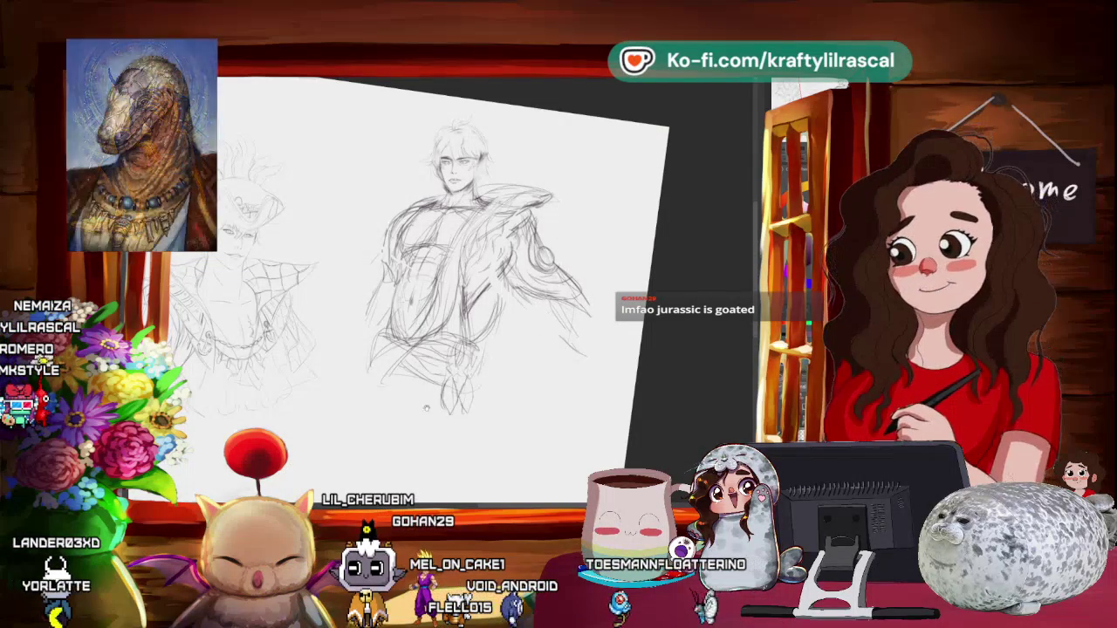
pyautogui.moveTo(489, 279)
pyautogui.mouseDown()
pyautogui.moveTo(489, 315)
pyautogui.moveTo(511, 288)
pyautogui.moveTo(340, 301)
pyautogui.mouseUp()
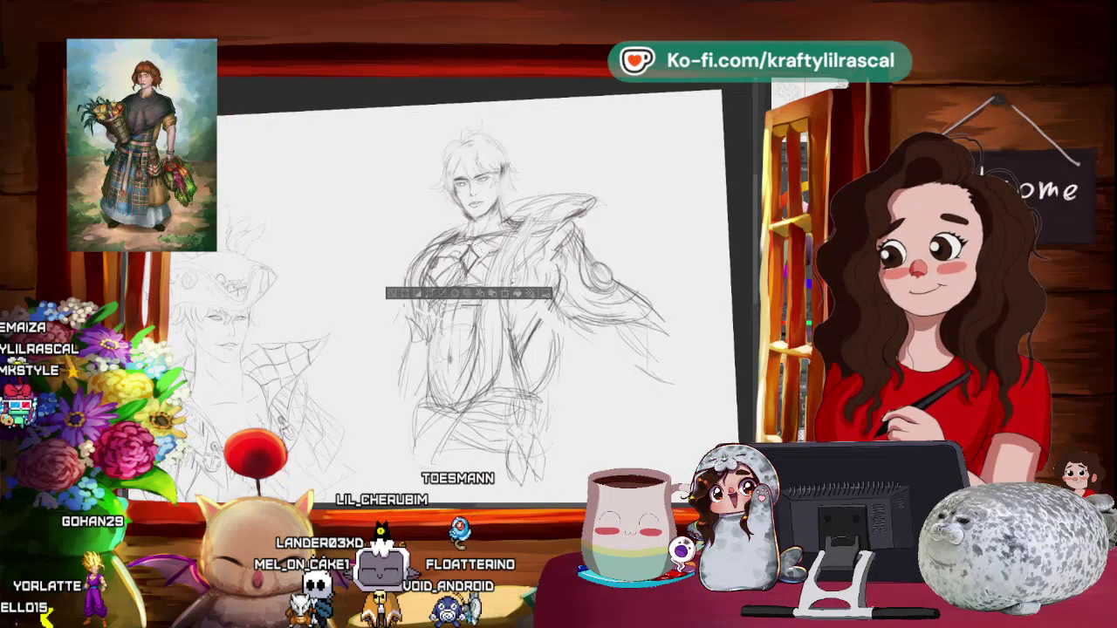
# - Transform the chest diamond detail twice, adjusting the selection in between, to resize and reposition it
pyautogui.hotkey('ctrl', 't')
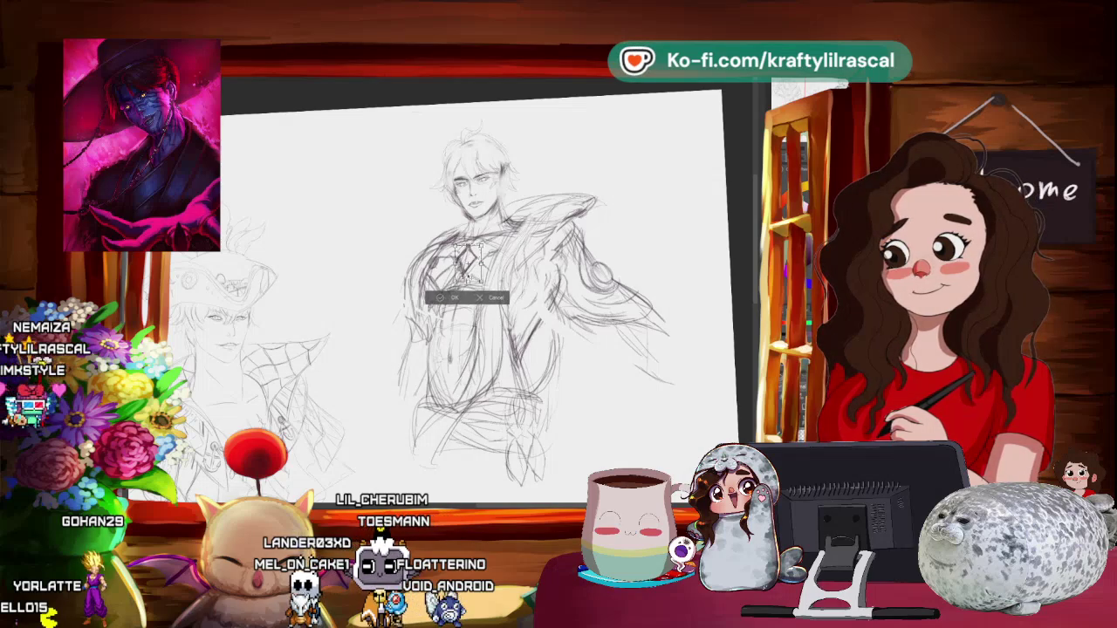
pyautogui.click(445, 298)
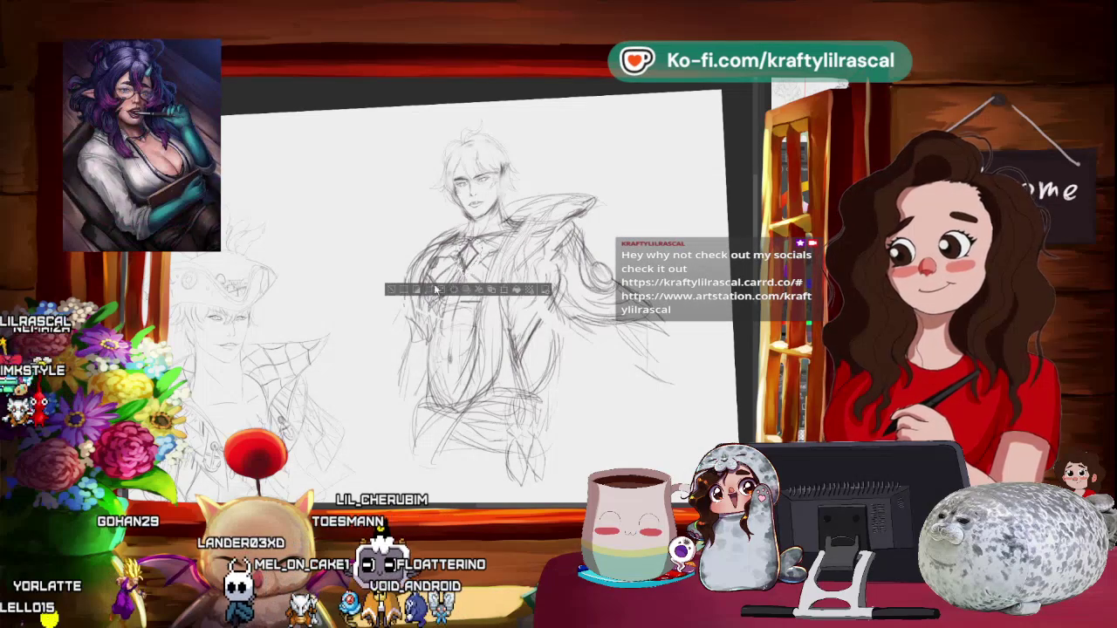
pyautogui.moveTo(436, 290); pyautogui.dragTo(428, 315)
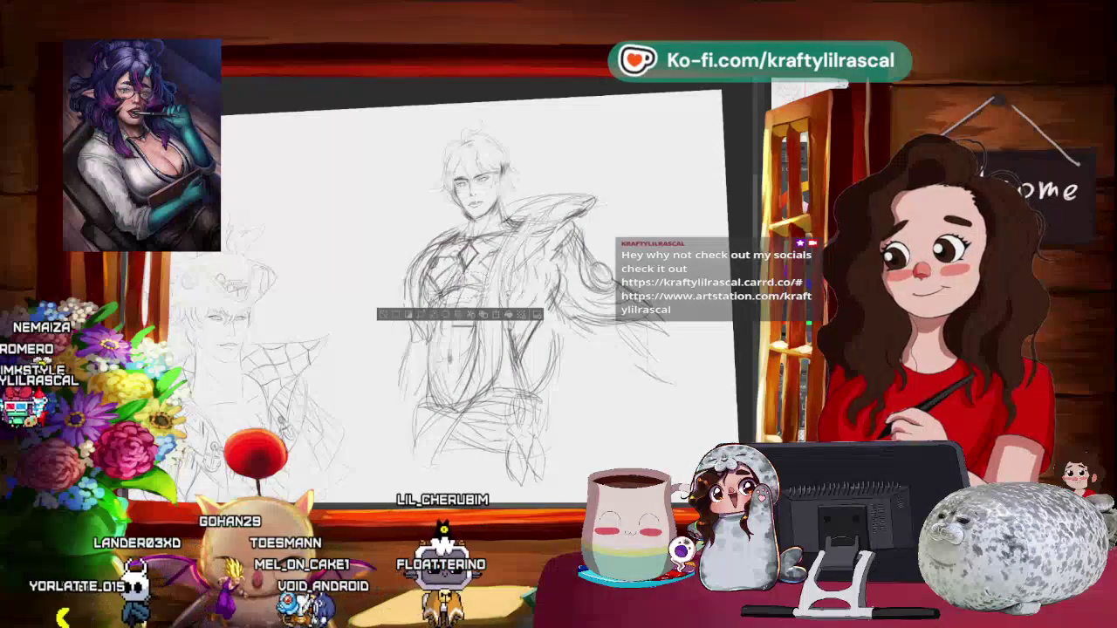
pyautogui.hotkey('ctrl', 't')
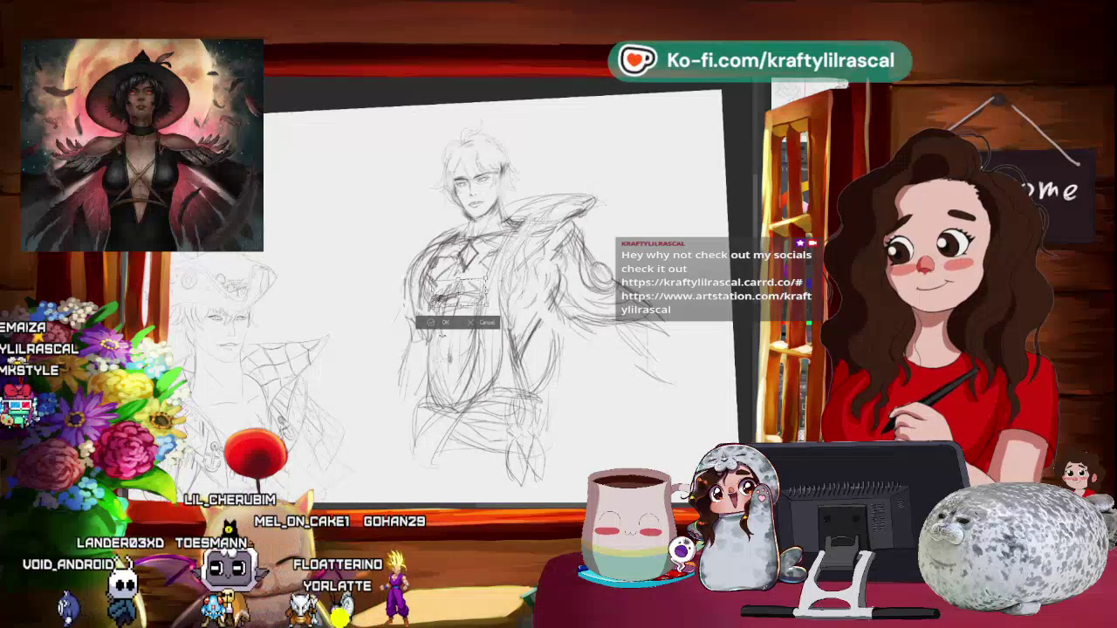
pyautogui.press('Return')
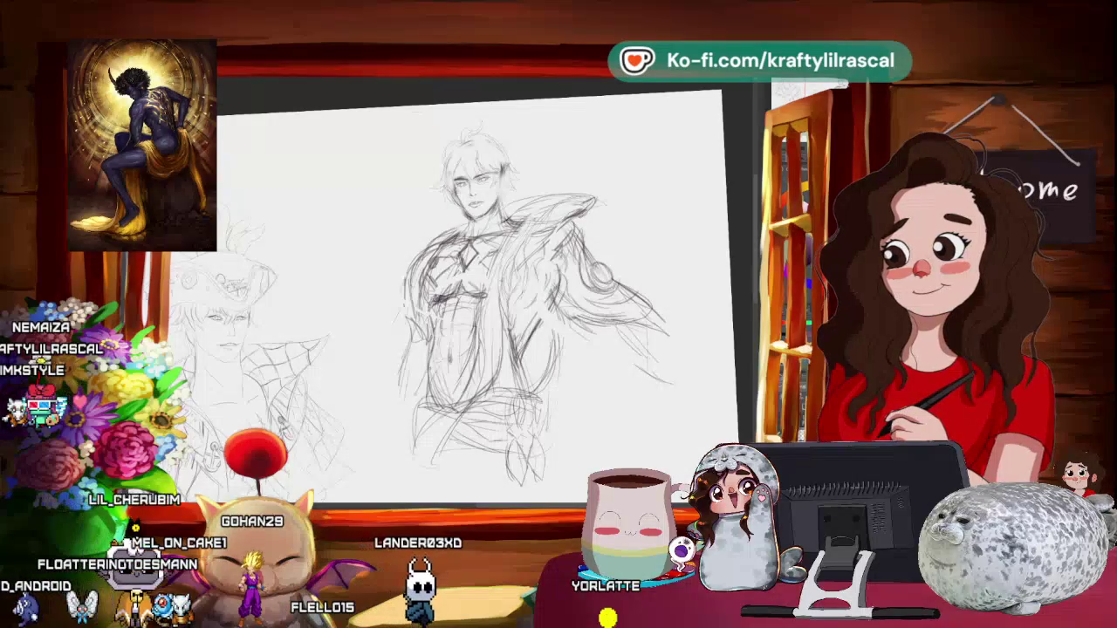
pyautogui.scroll(-3, 532, 297)
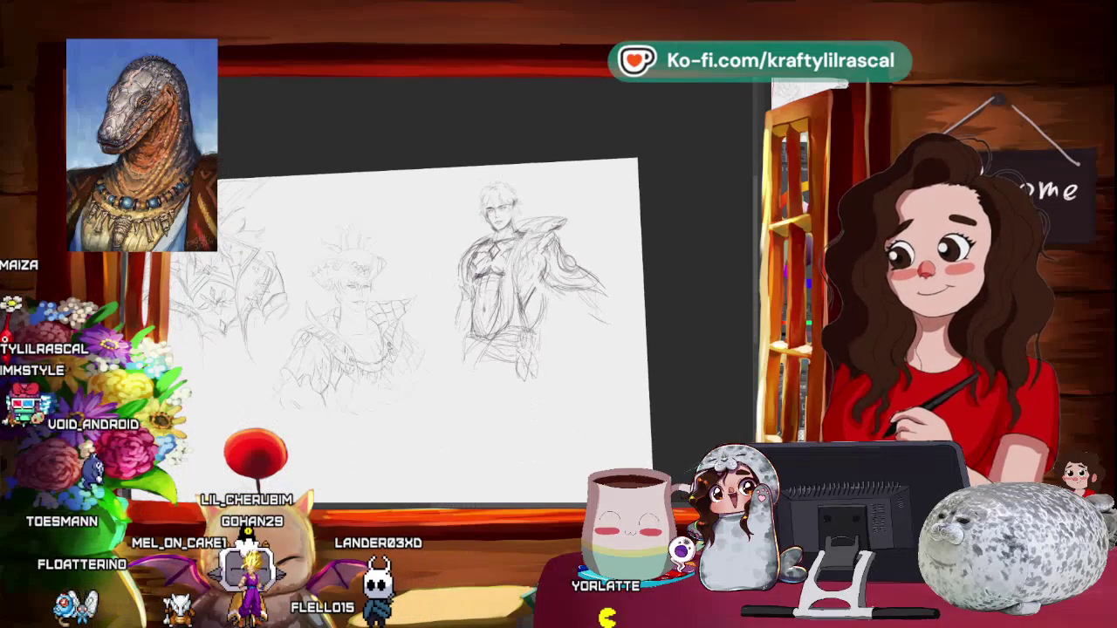
pyautogui.scroll(1, 523, 305)
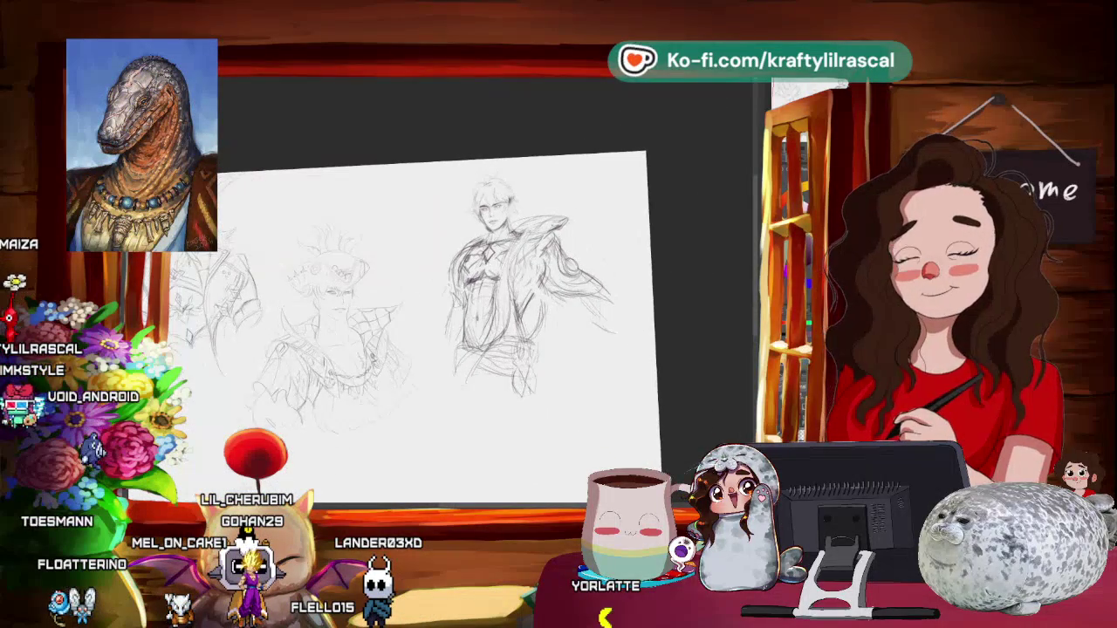
pyautogui.scroll(1, 524, 306)
pyautogui.scroll(1, 524, 305)
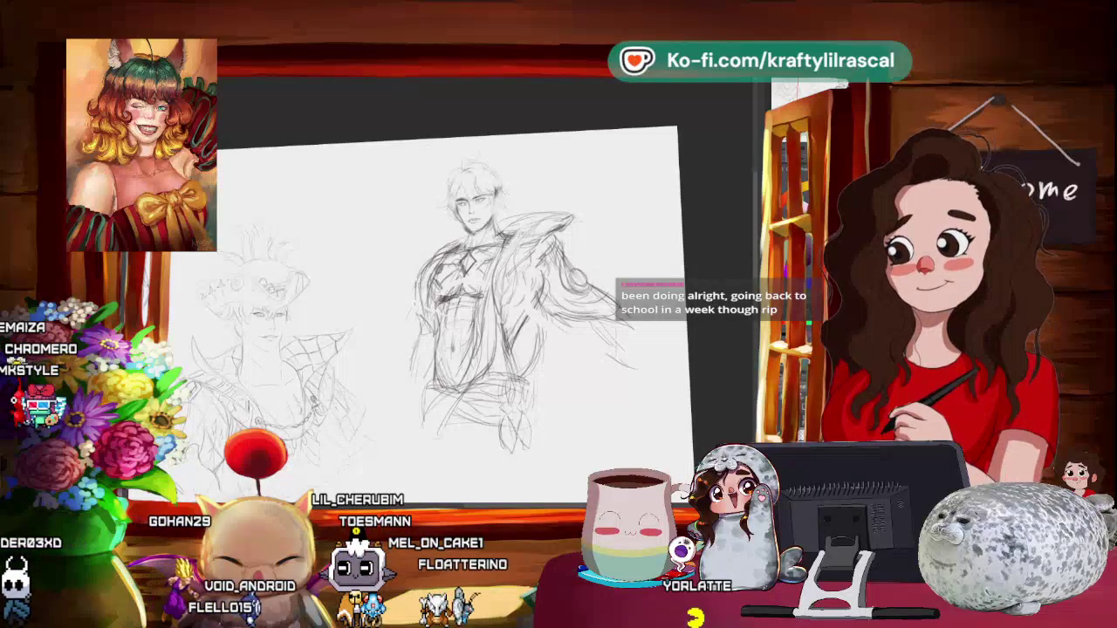
pyautogui.scroll(-3, 445, 314)
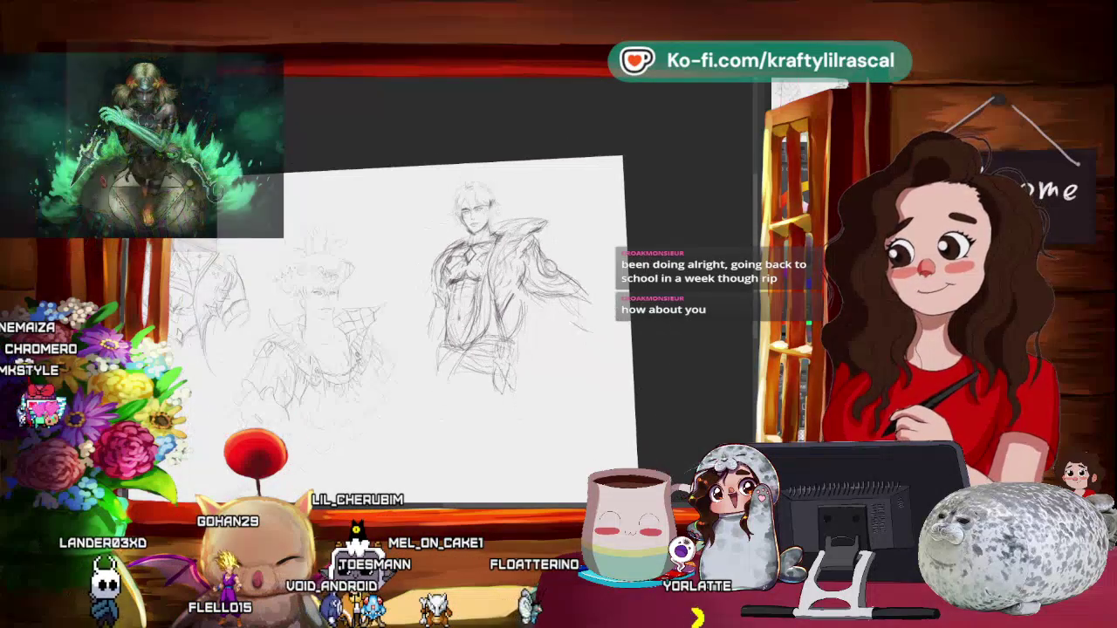
pyautogui.moveTo(489, 297); pyautogui.dragTo(506, 312)
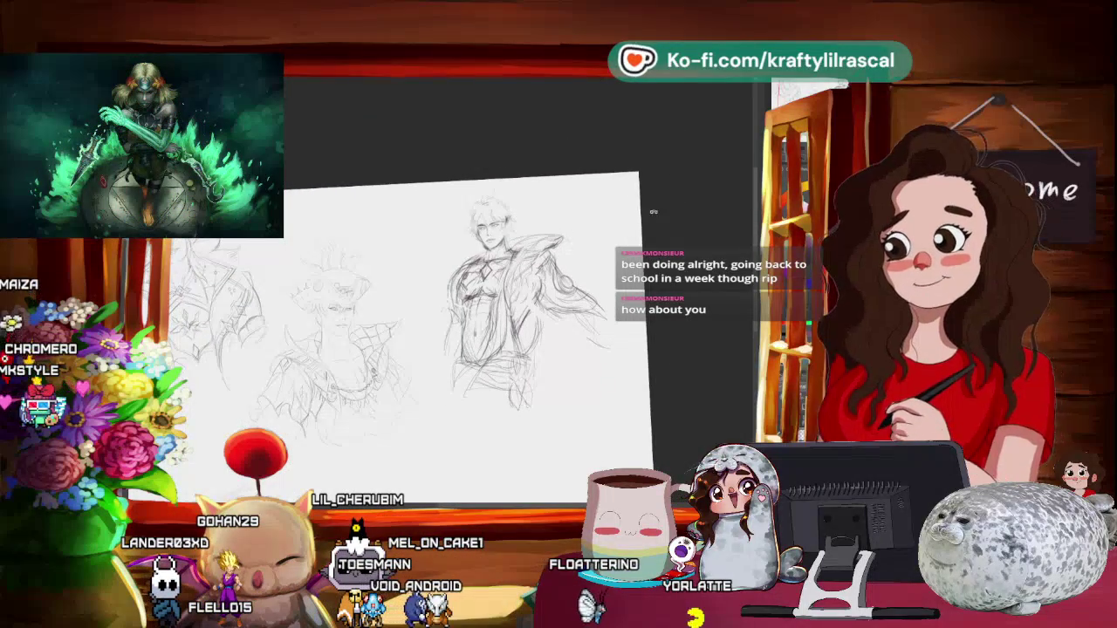
pyautogui.scroll(2, 524, 262)
pyautogui.scroll(2, 524, 262)
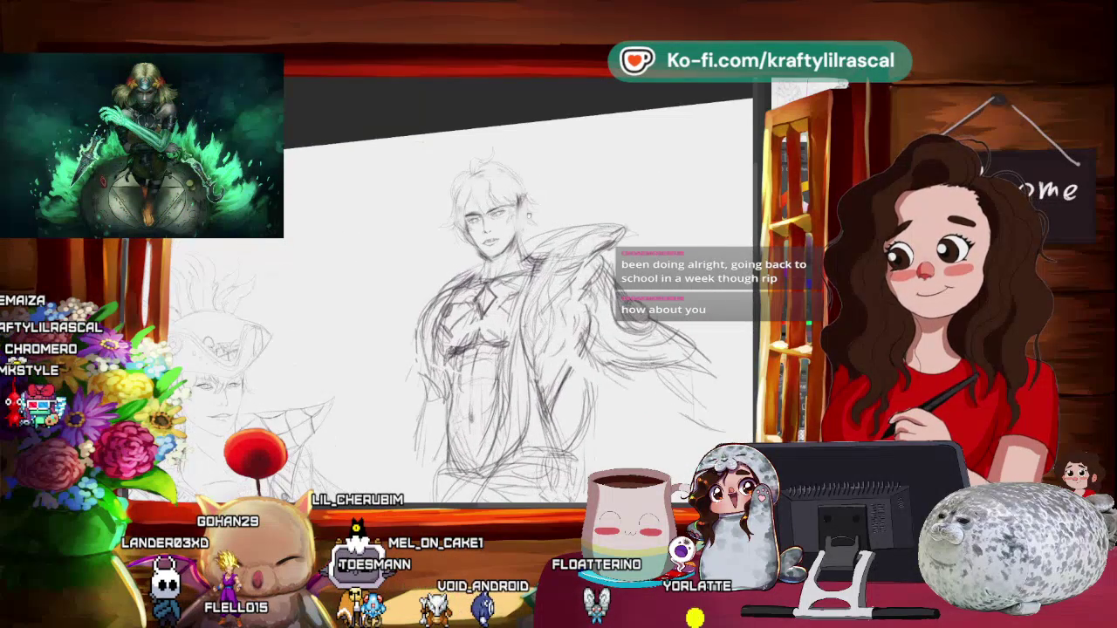
pyautogui.moveTo(524, 192)
pyautogui.mouseDown()
pyautogui.moveTo(580, 182)
pyautogui.moveTo(558, 200)
pyautogui.mouseUp()
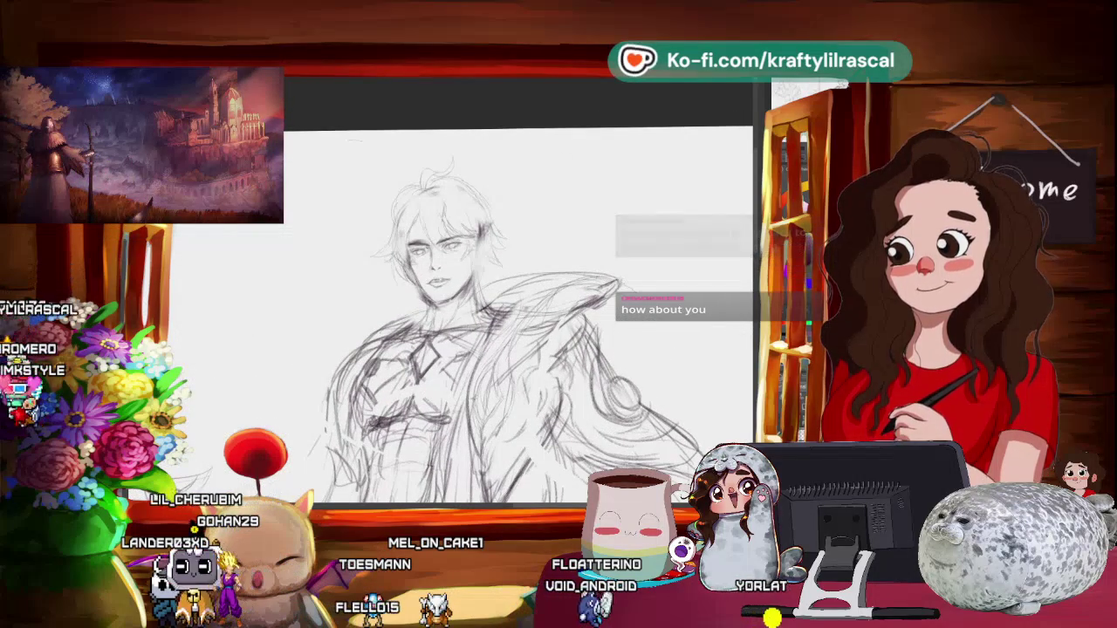
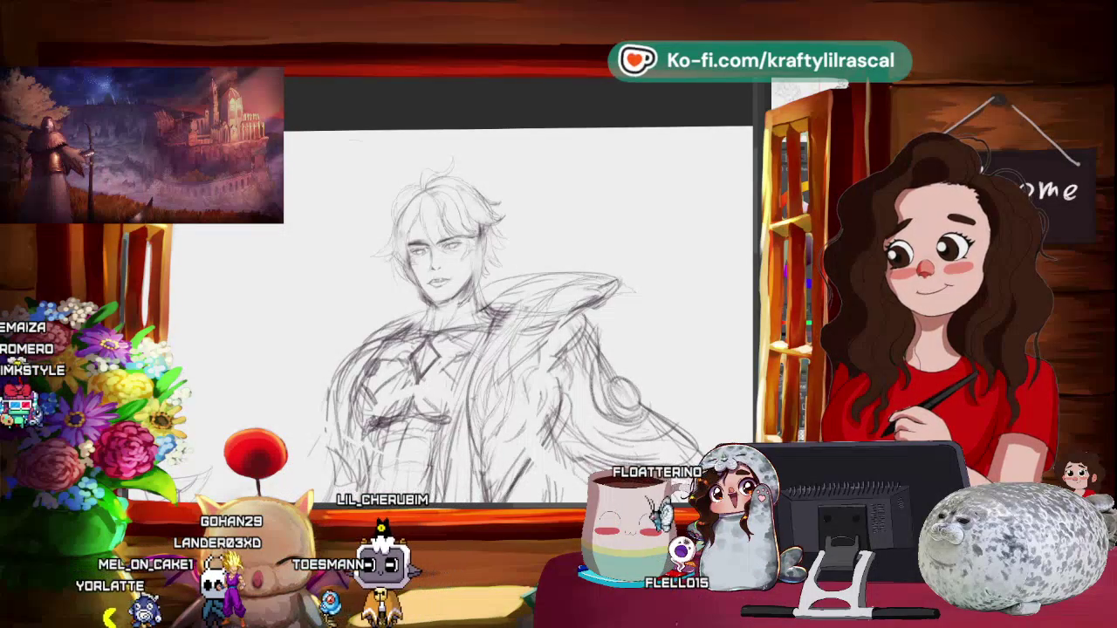
# - Zoom out to the whole sheet and enlarge the third figure's sketch with two corner-handle drags
pyautogui.scroll(-3, 591, 245)
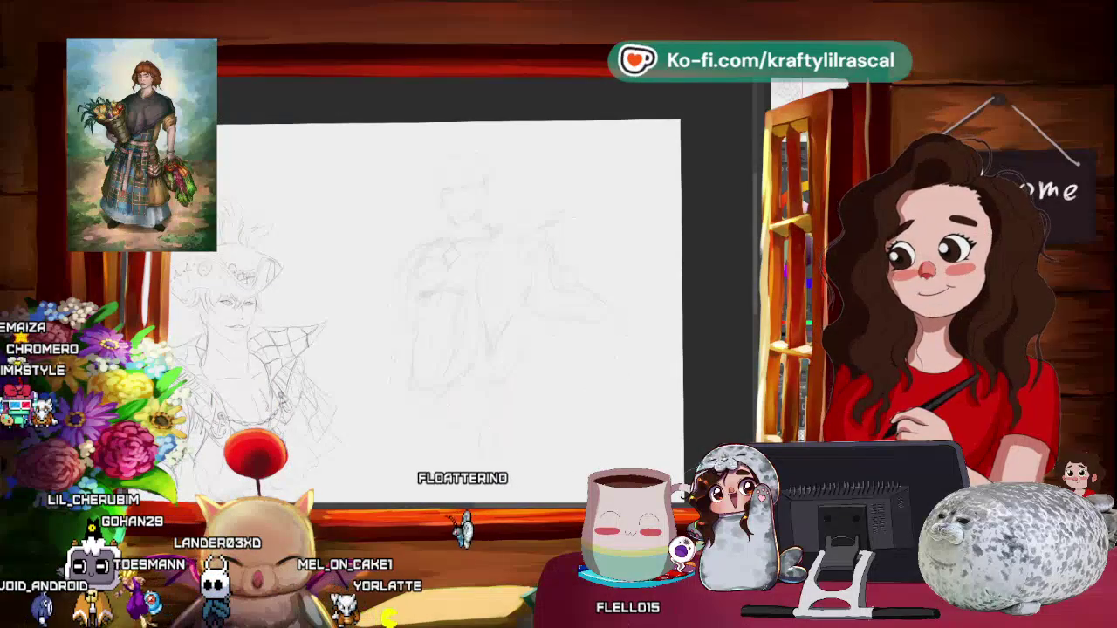
pyautogui.scroll(3, 495, 197)
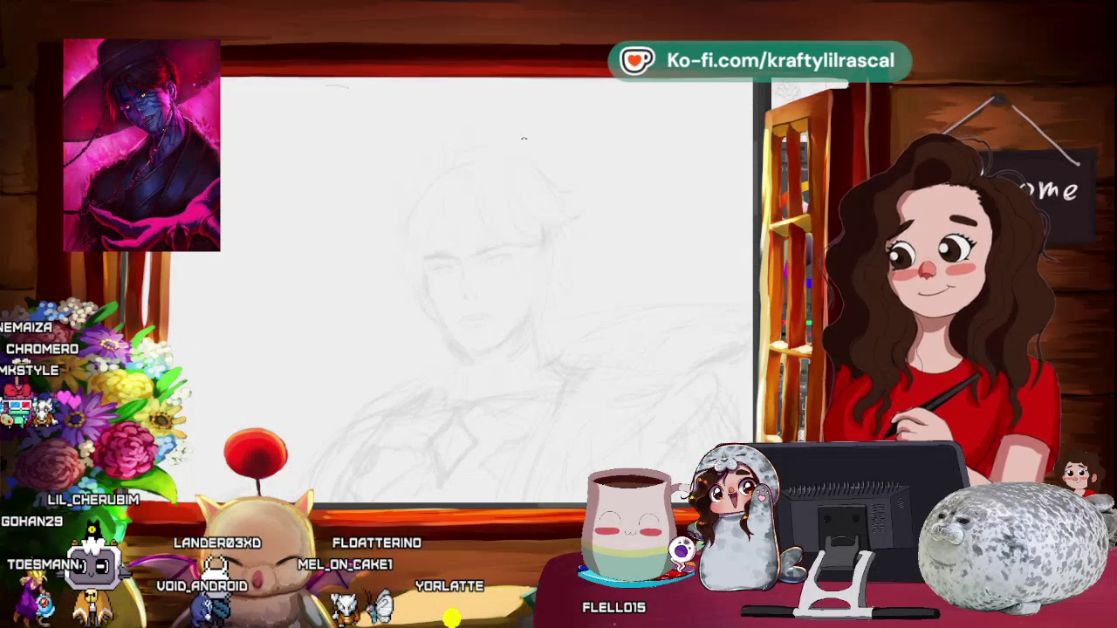
pyautogui.moveTo(637, 171)
pyautogui.mouseDown()
pyautogui.moveTo(512, 153)
pyautogui.moveTo(509, 213)
pyautogui.mouseUp()
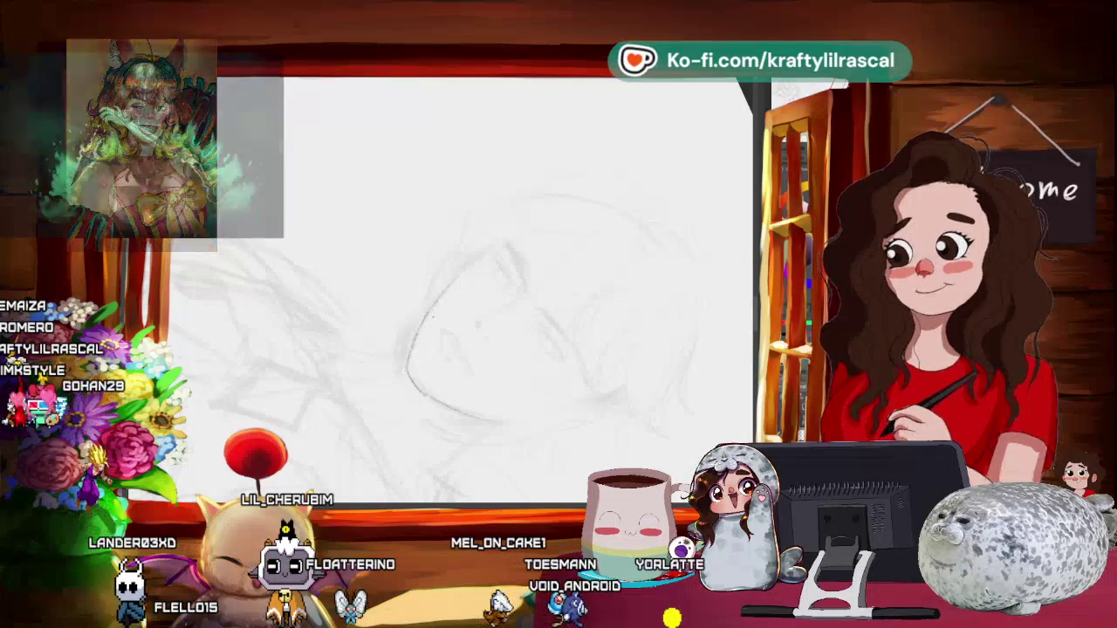
pyautogui.moveTo(484, 326); pyautogui.dragTo(471, 342)
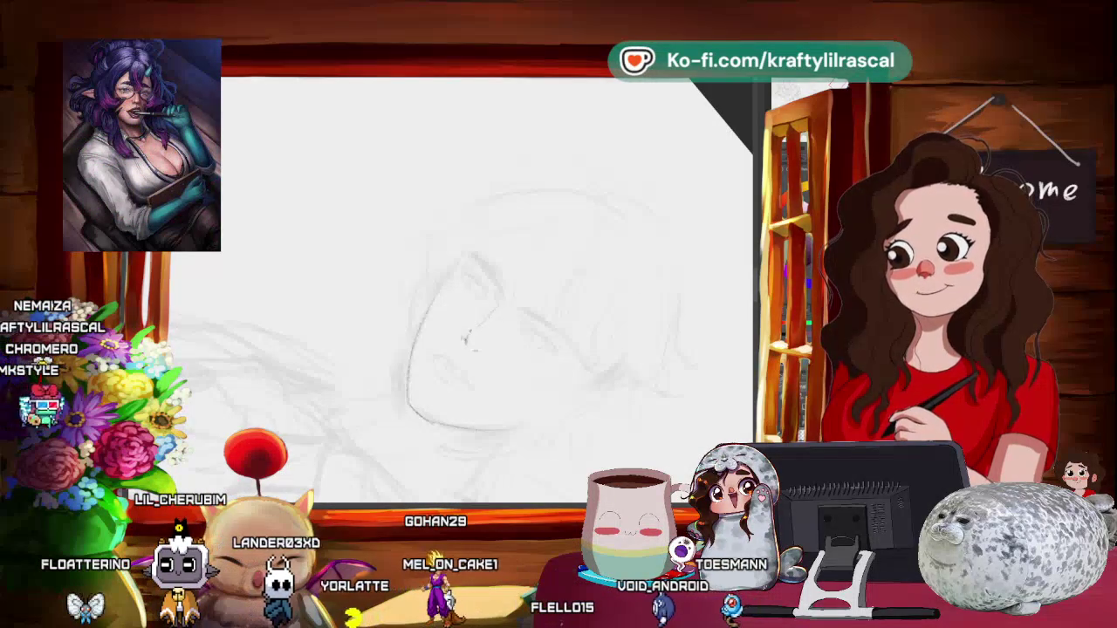
pyautogui.moveTo(542, 262)
pyautogui.mouseDown()
pyautogui.moveTo(671, 235)
pyautogui.moveTo(494, 366)
pyautogui.moveTo(544, 320)
pyautogui.mouseUp()
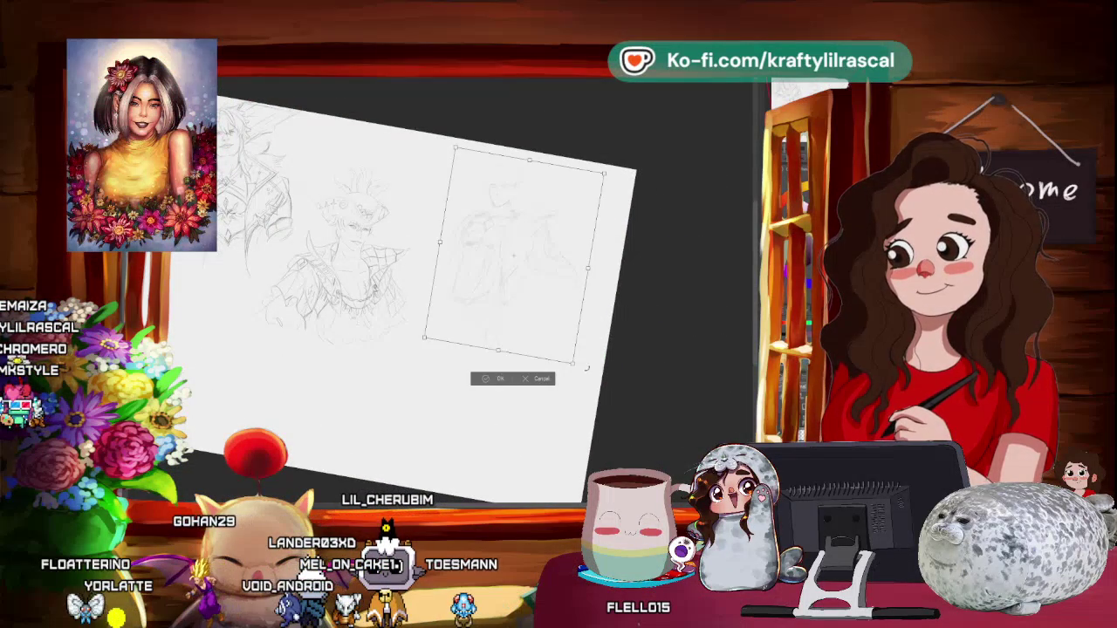
pyautogui.moveTo(576, 368); pyautogui.dragTo(601, 407)
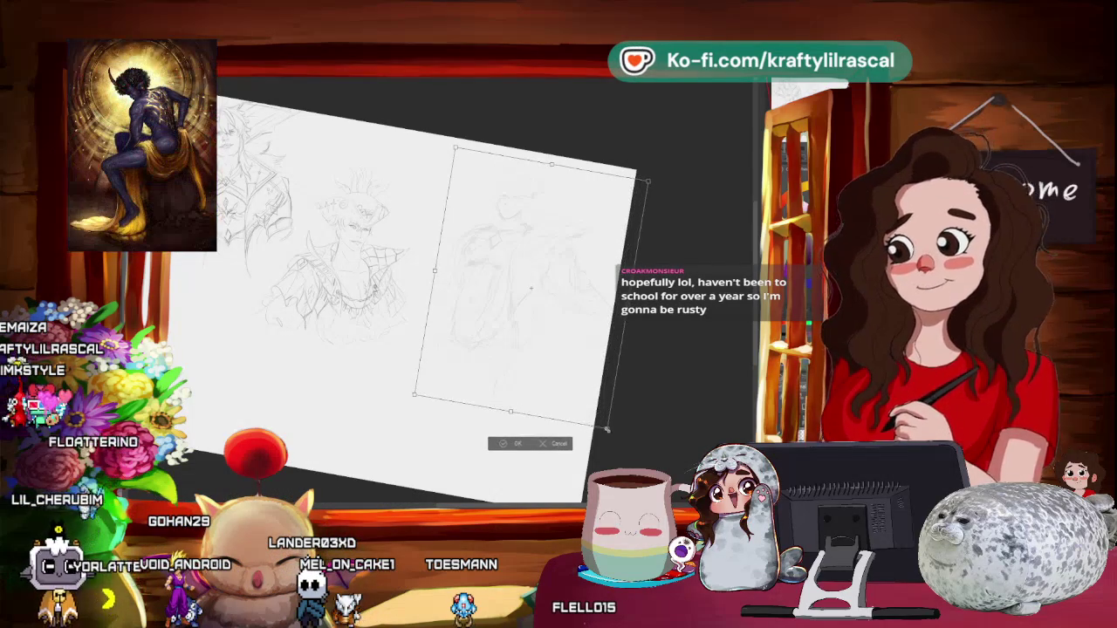
pyautogui.moveTo(605, 405)
pyautogui.mouseDown()
pyautogui.moveTo(611, 433)
pyautogui.moveTo(598, 399)
pyautogui.mouseUp()
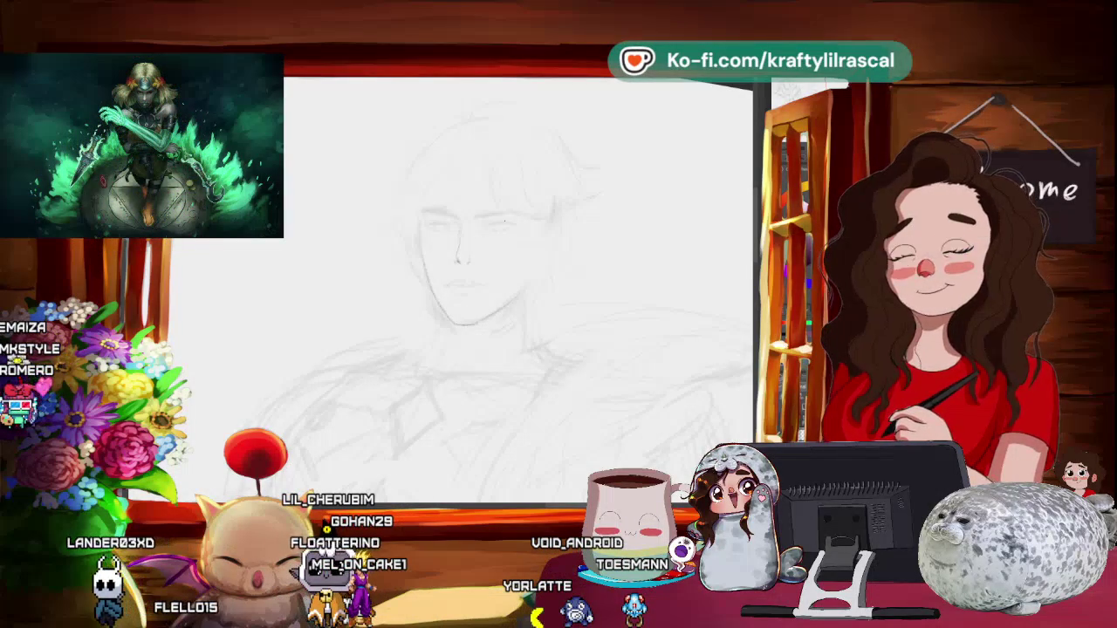
# - Lasso the chin and mouth area and commit a free-transform that reshapes and shifts it
pyautogui.moveTo(482, 276)
pyautogui.mouseDown()
pyautogui.moveTo(576, 121)
pyautogui.moveTo(438, 286)
pyautogui.moveTo(545, 193)
pyautogui.mouseUp()
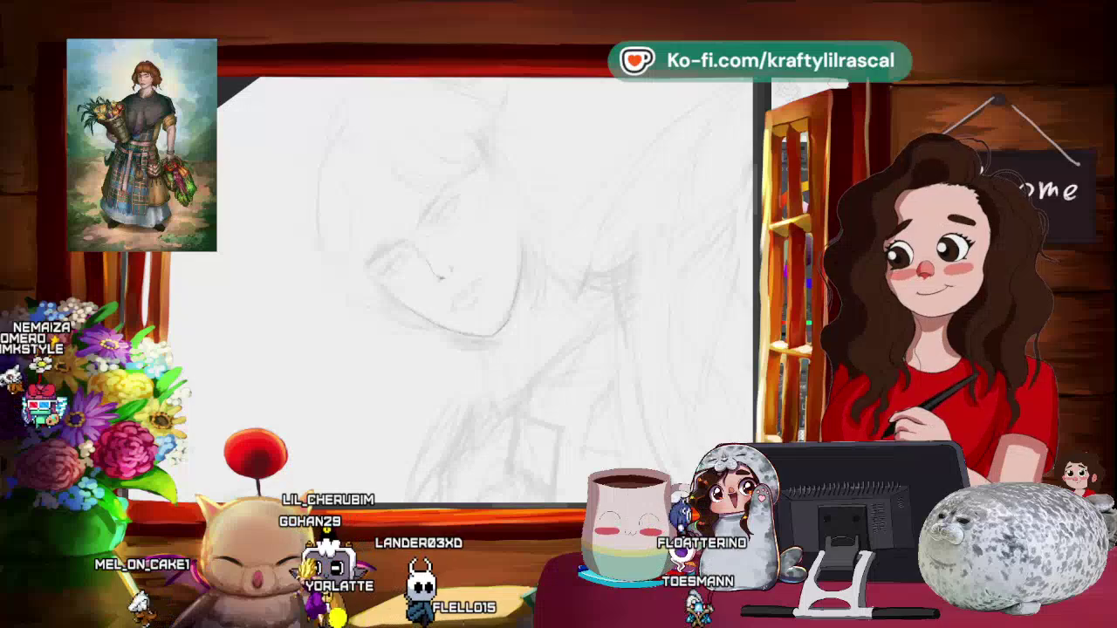
pyautogui.moveTo(489, 279); pyautogui.dragTo(523, 245)
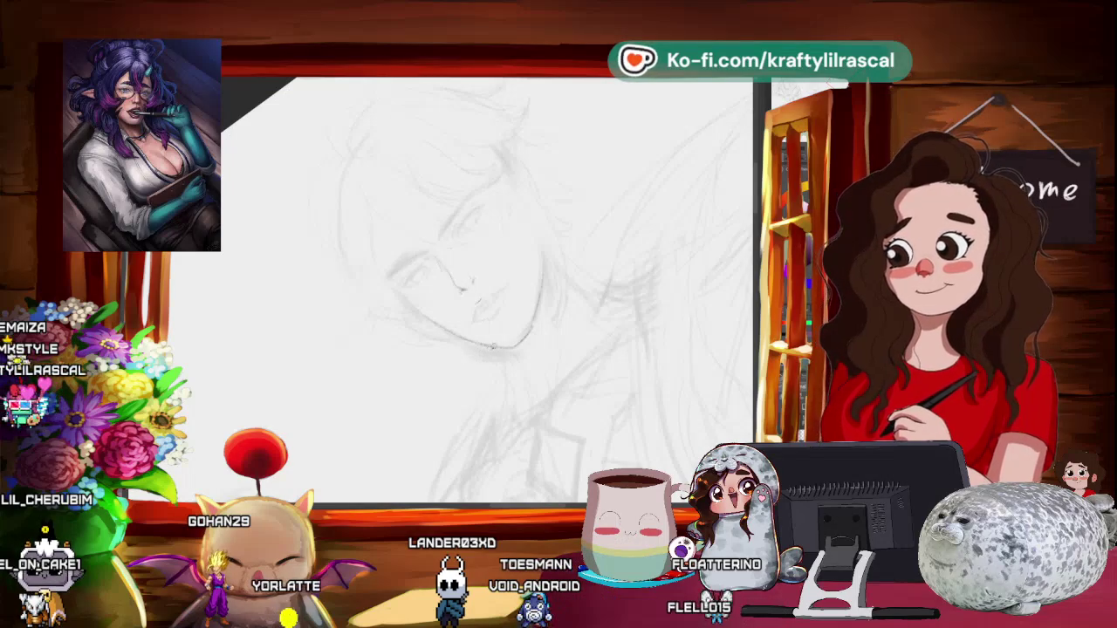
pyautogui.moveTo(517, 273); pyautogui.dragTo(462, 321)
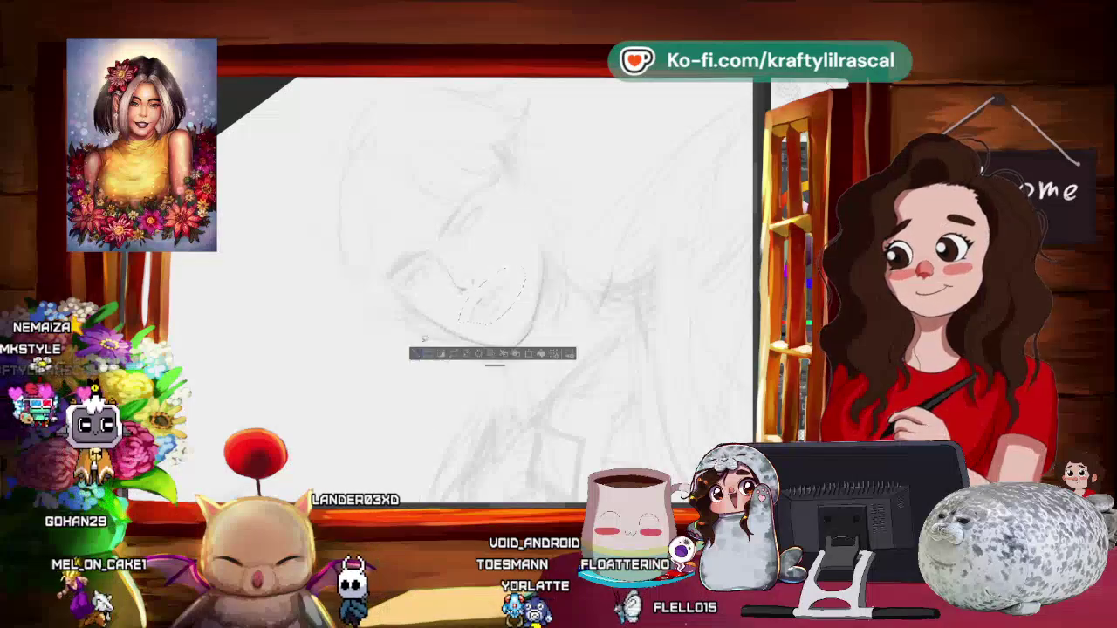
pyautogui.press('Return')
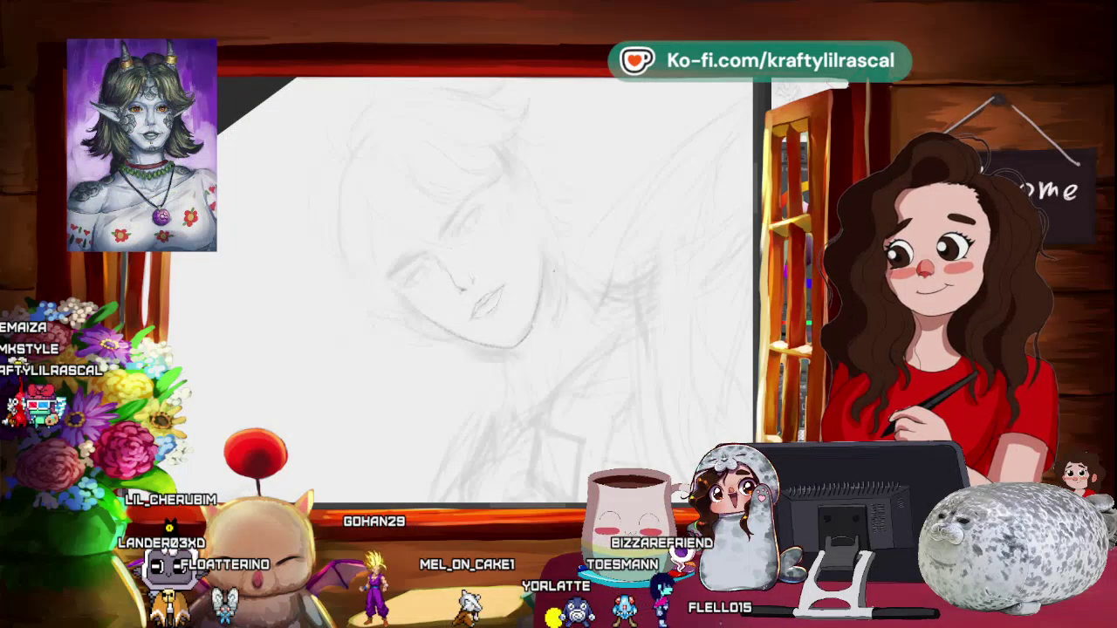
pyautogui.moveTo(480, 288)
pyautogui.mouseDown()
pyautogui.moveTo(541, 262)
pyautogui.moveTo(544, 245)
pyautogui.mouseUp()
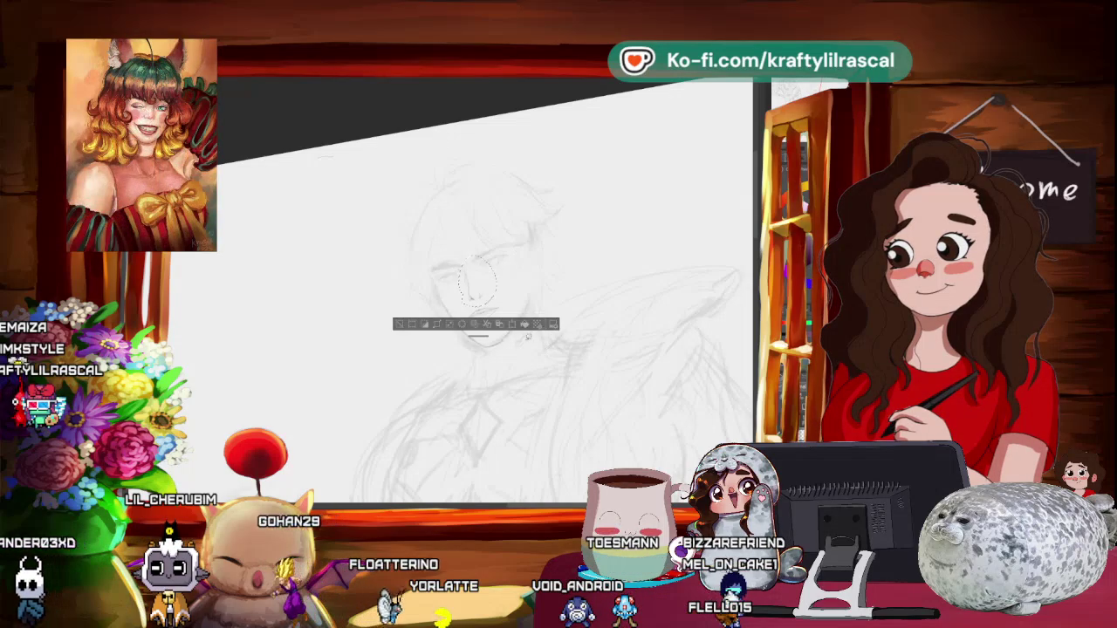
# - Cancel the pending transform on the chin area and clear the selection
pyautogui.hotkey('ctrl', 't')
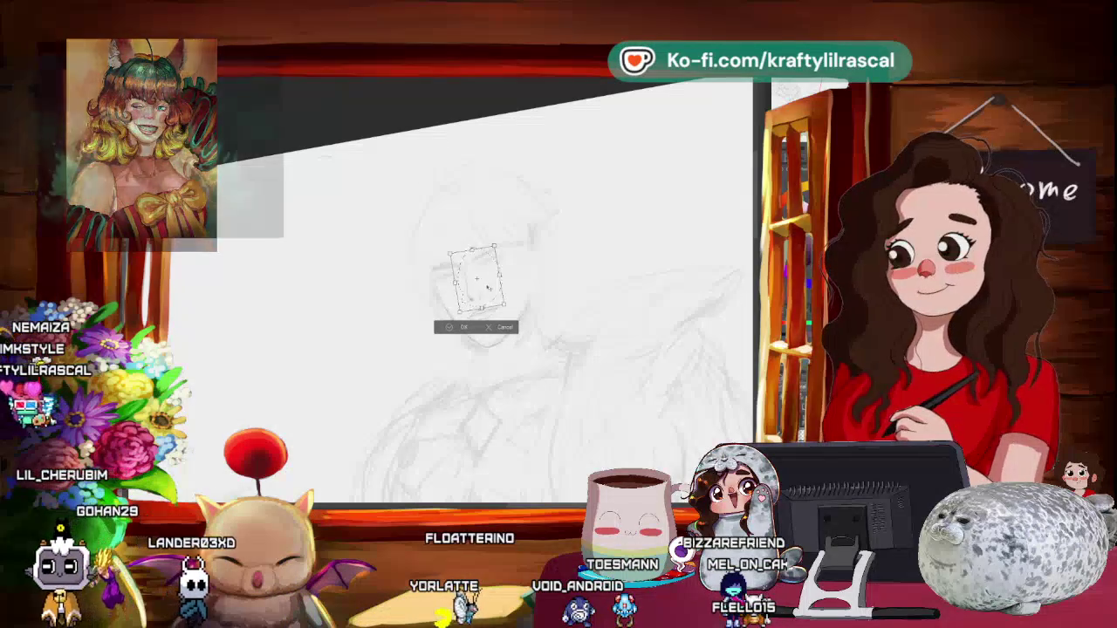
pyautogui.press('Return')
pyautogui.hotkey('ctrl', 'd')
pyautogui.moveTo(469, 288); pyautogui.dragTo(478, 371)
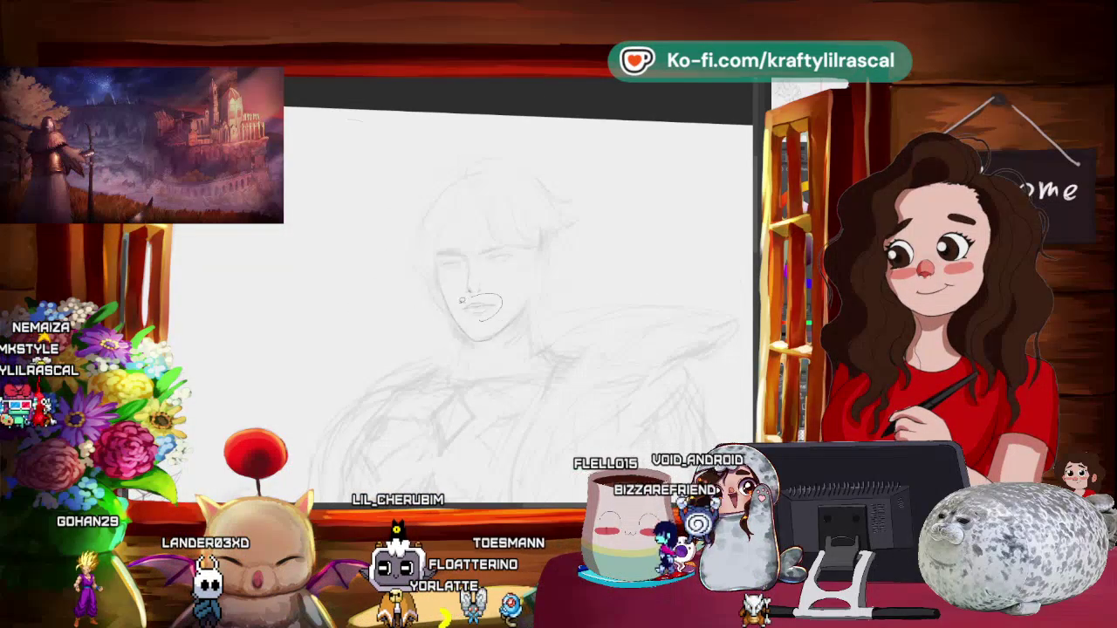
# - Lasso the mouth, move it to a new spot and stretch it slightly wider rightward
pyautogui.moveTo(461, 299); pyautogui.dragTo(464, 302)
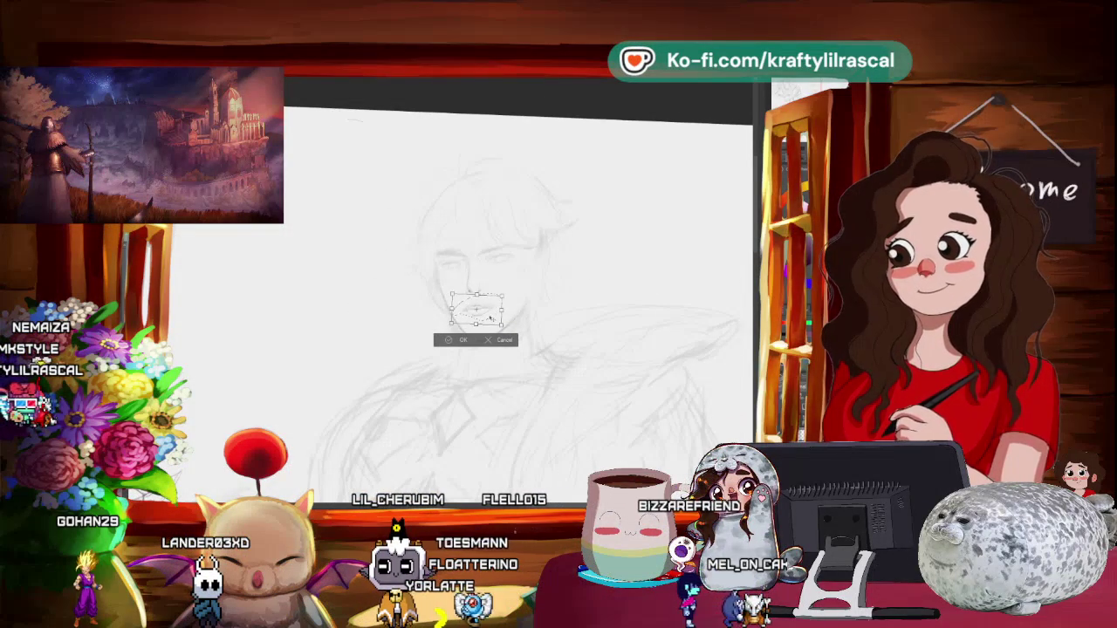
pyautogui.click(463, 338)
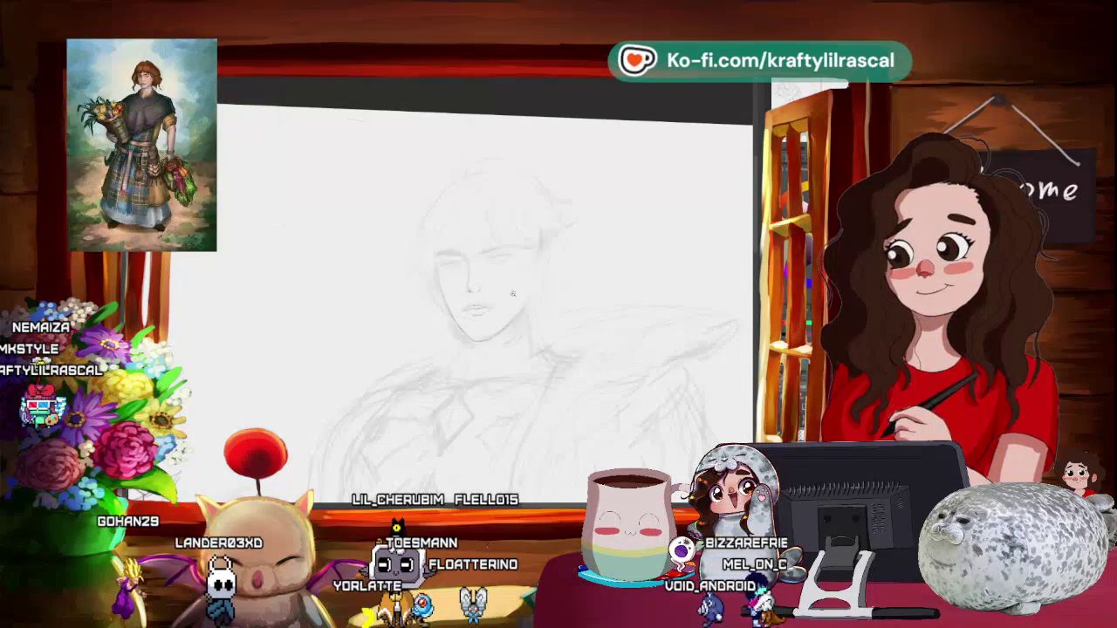
pyautogui.scroll(3, 662, 248)
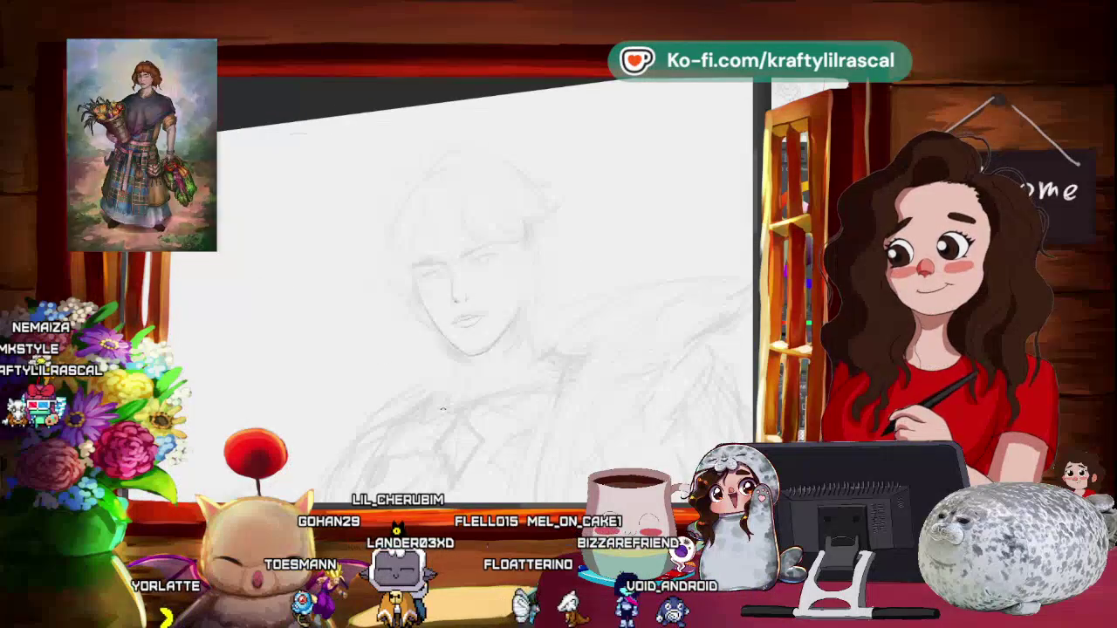
pyautogui.hotkey('ctrl', 'z')
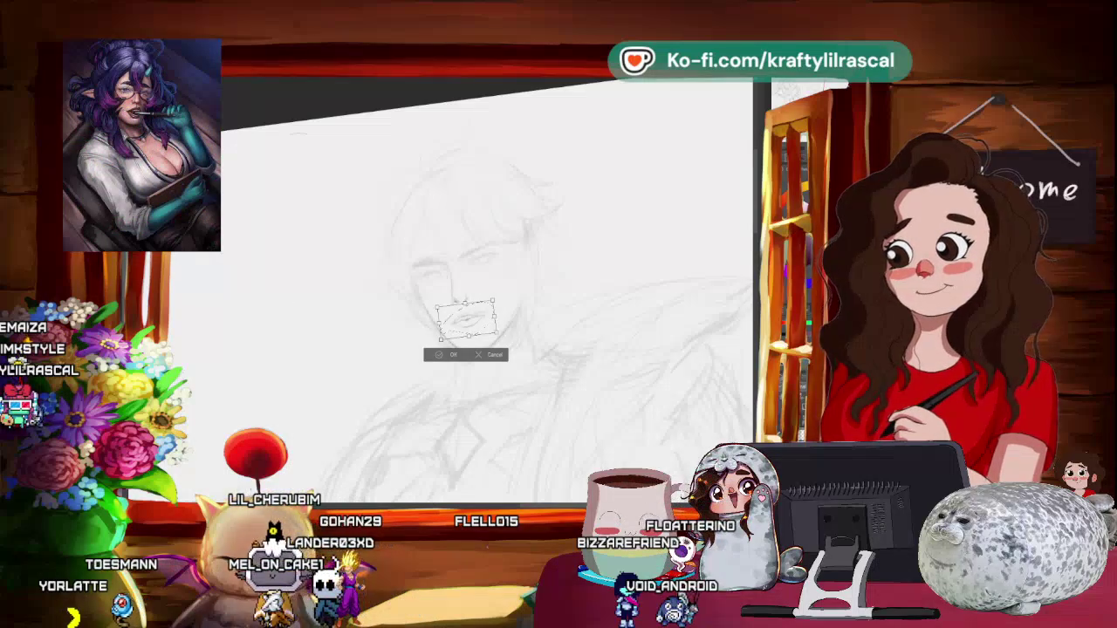
pyautogui.moveTo(495, 323); pyautogui.dragTo(490, 323)
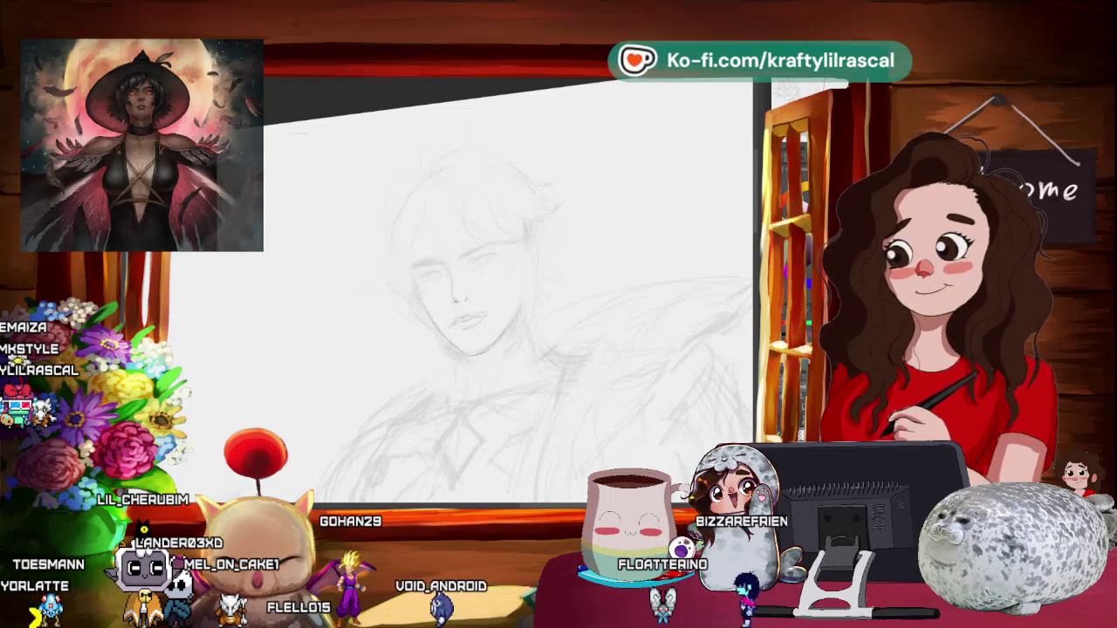
# - Apply the widened mouth, then refine the eyes, nose and lips with the pencil
pyautogui.press('Return')
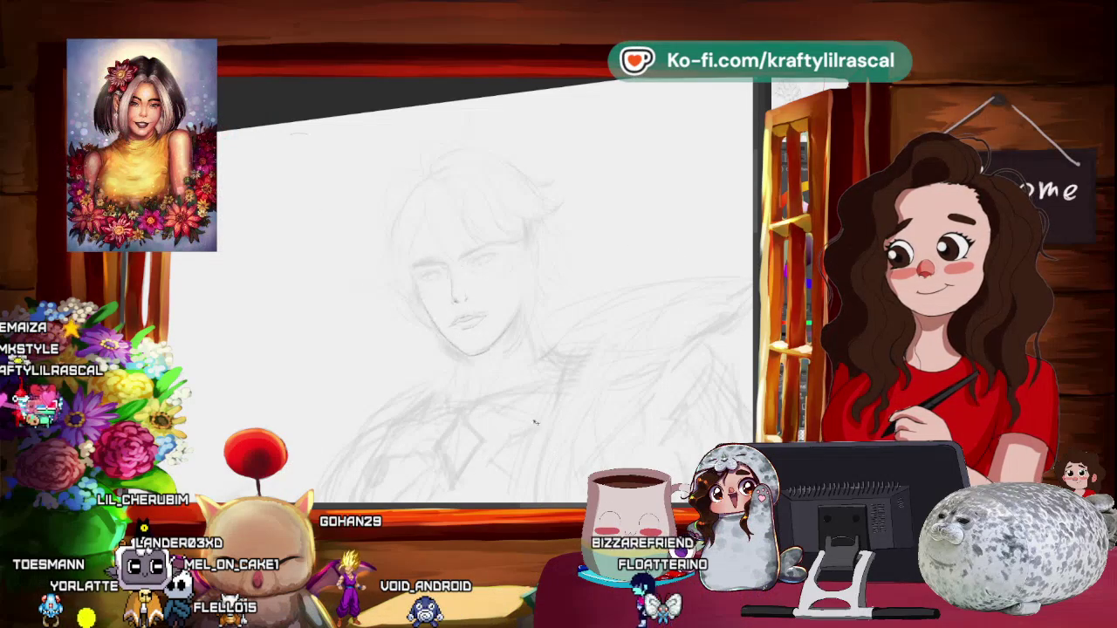
pyautogui.moveTo(470, 282); pyautogui.dragTo(366, 196)
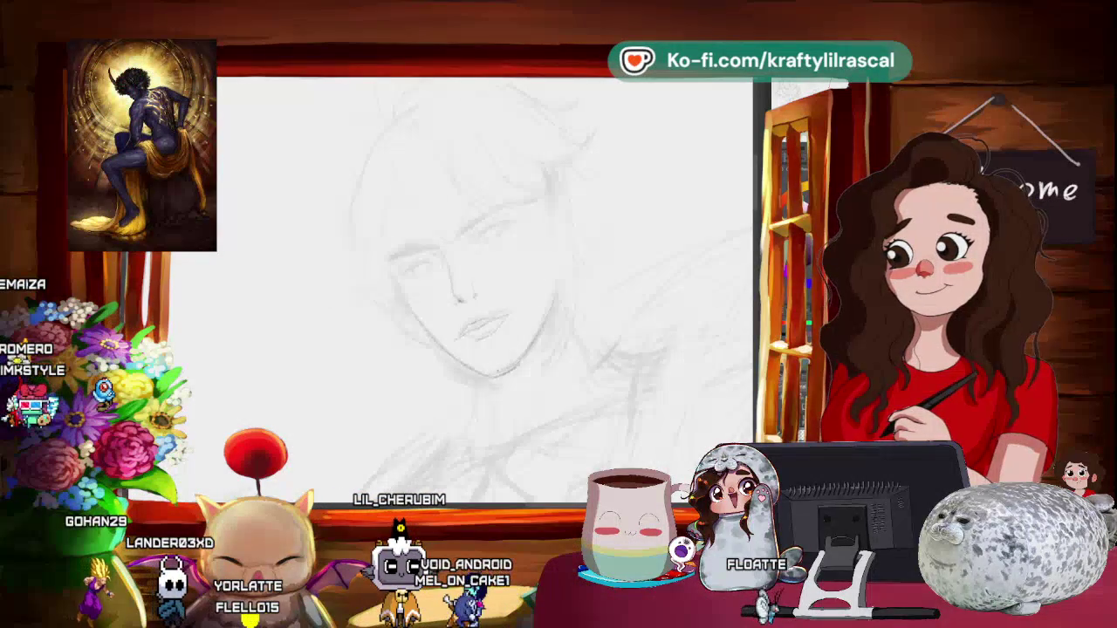
pyautogui.scroll(-3, 462, 288)
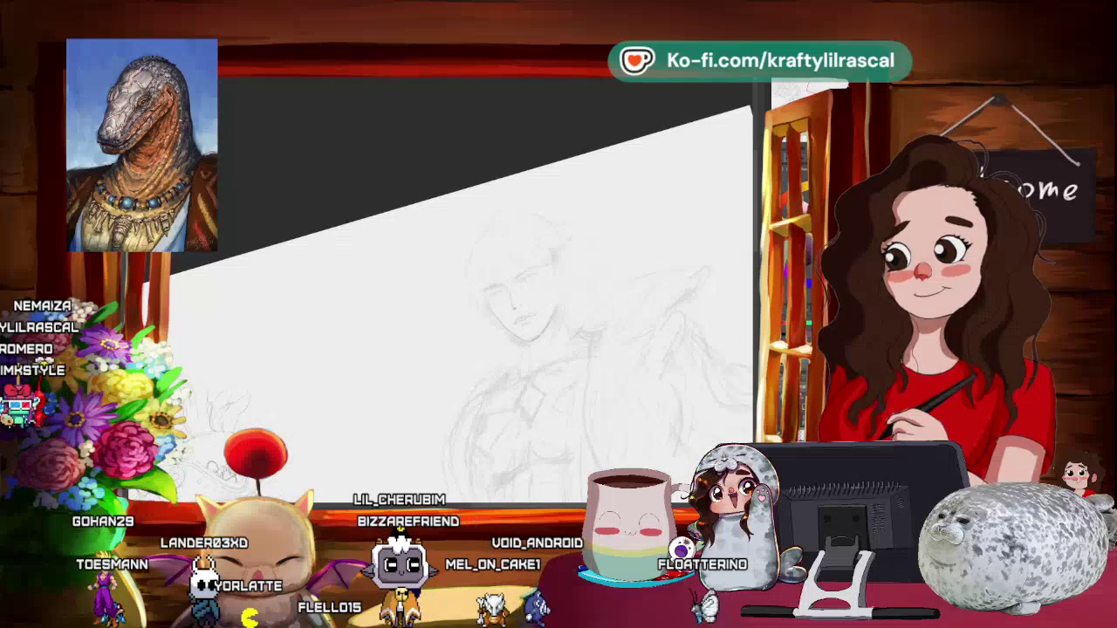
pyautogui.moveTo(462, 306); pyautogui.dragTo(392, 314)
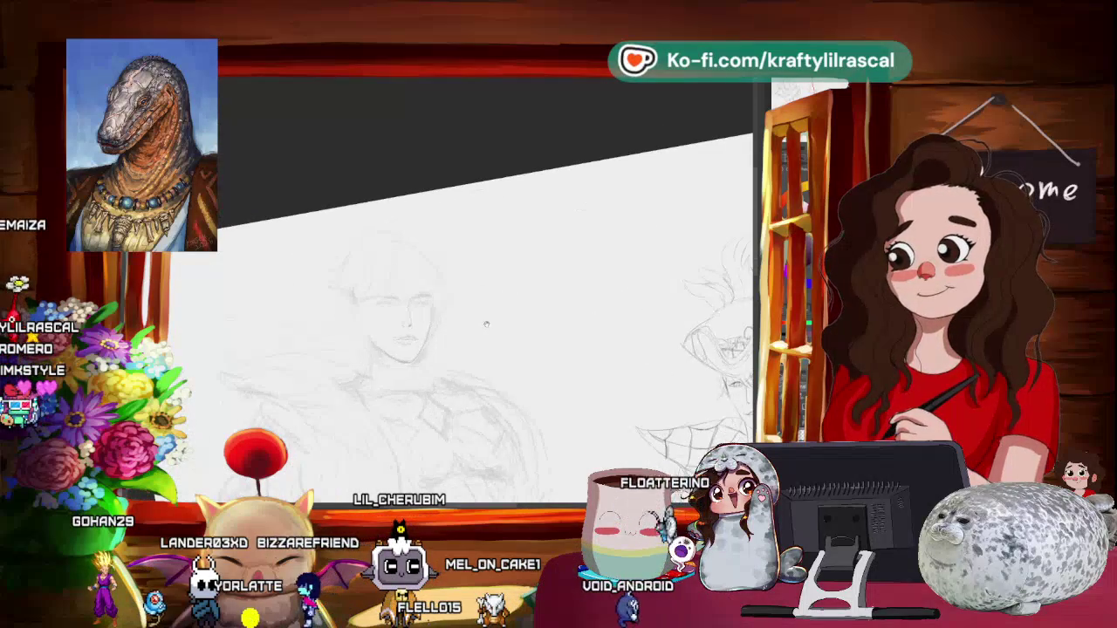
pyautogui.moveTo(581, 211)
pyautogui.mouseDown()
pyautogui.moveTo(611, 316)
pyautogui.moveTo(601, 380)
pyautogui.mouseUp()
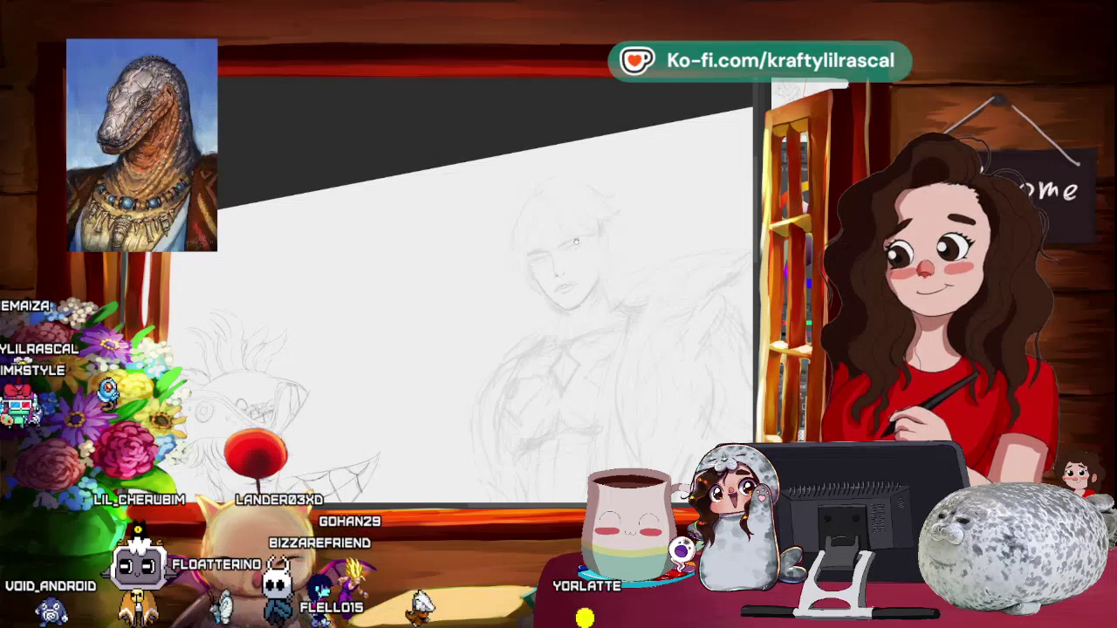
pyautogui.moveTo(559, 288); pyautogui.dragTo(491, 304)
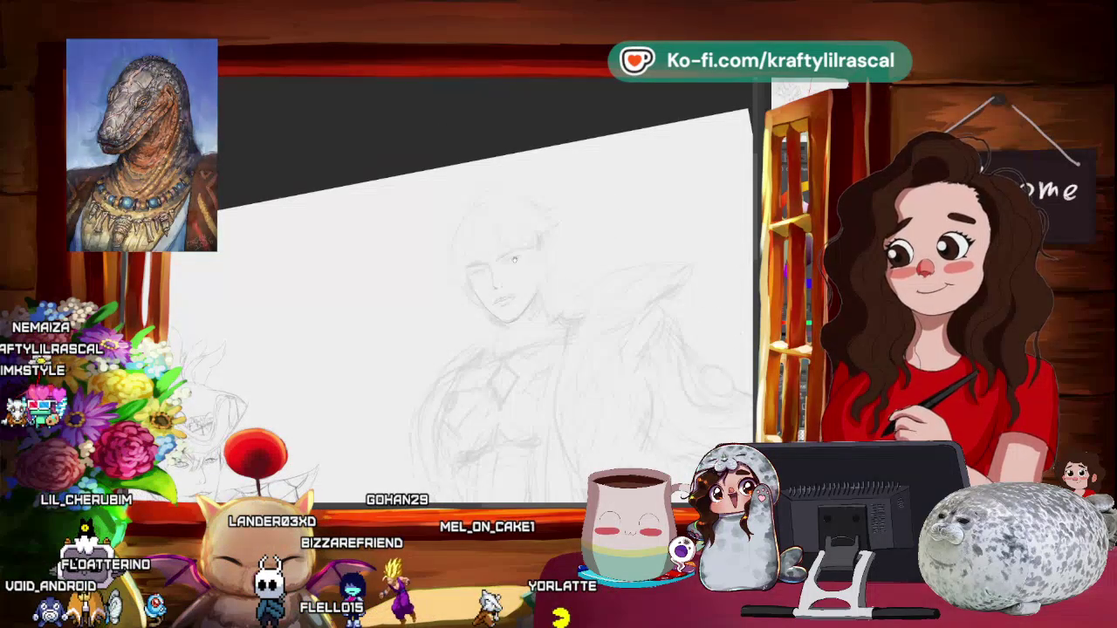
pyautogui.moveTo(527, 262); pyautogui.dragTo(503, 237)
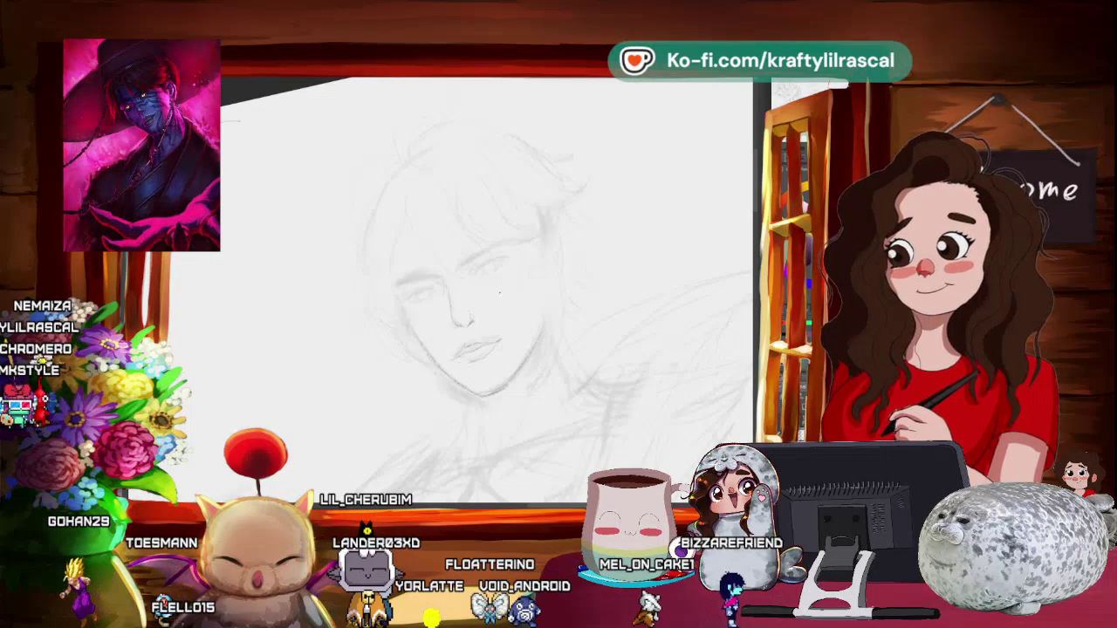
# - Undo the stray diagonal stroke left of the figure
pyautogui.press('6')
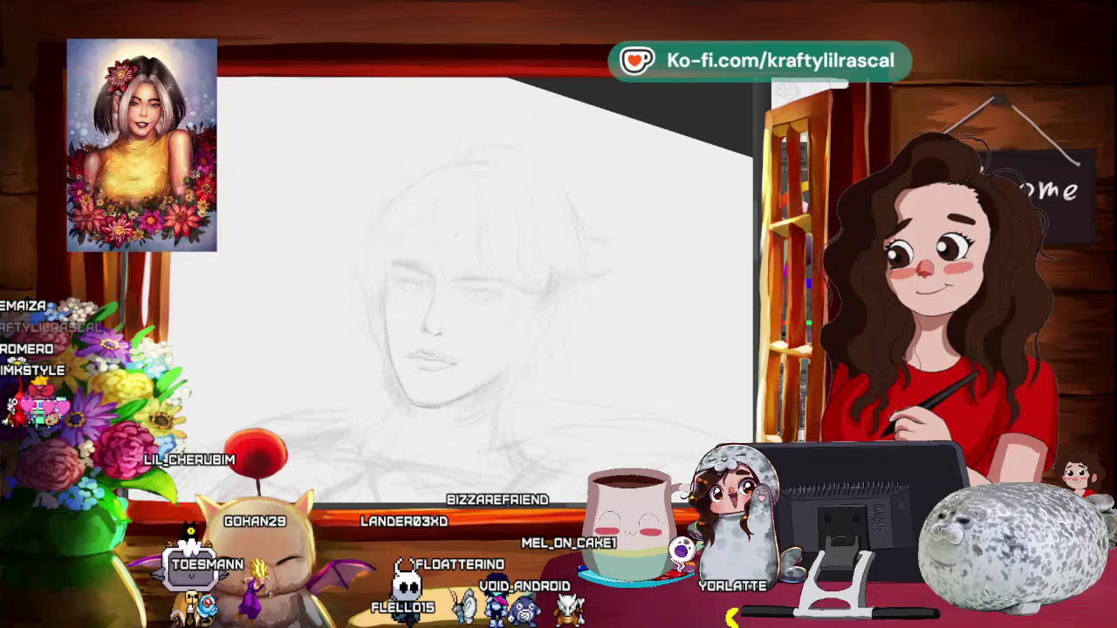
pyautogui.moveTo(500, 368)
pyautogui.mouseDown()
pyautogui.moveTo(472, 320)
pyautogui.moveTo(470, 254)
pyautogui.mouseUp()
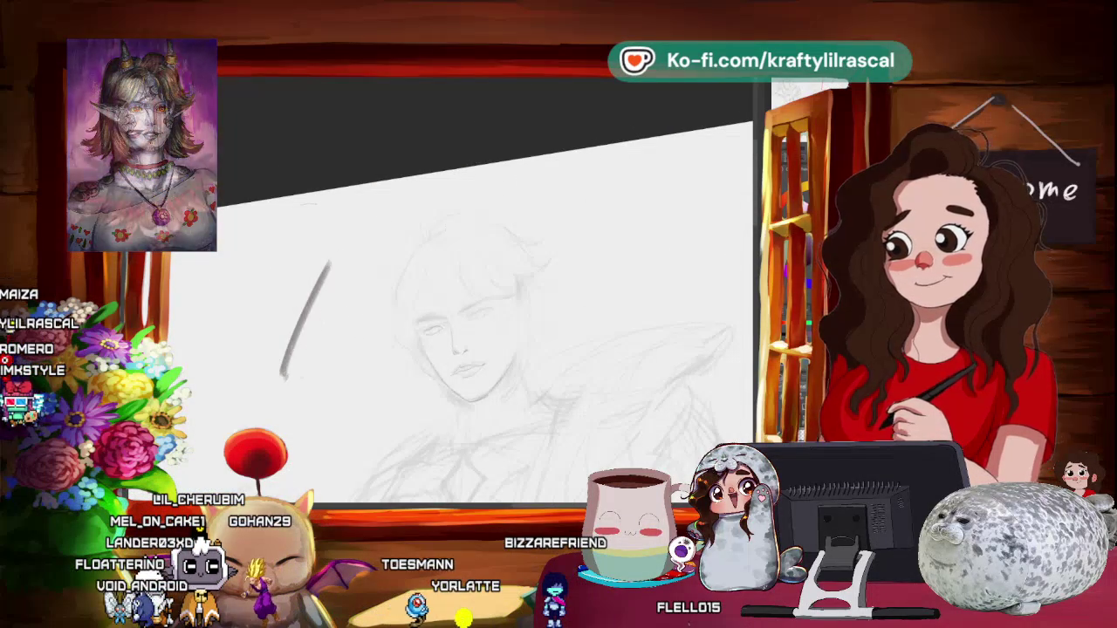
pyautogui.hotkey('ctrl', 'z')
pyautogui.scroll(2, 486, 288)
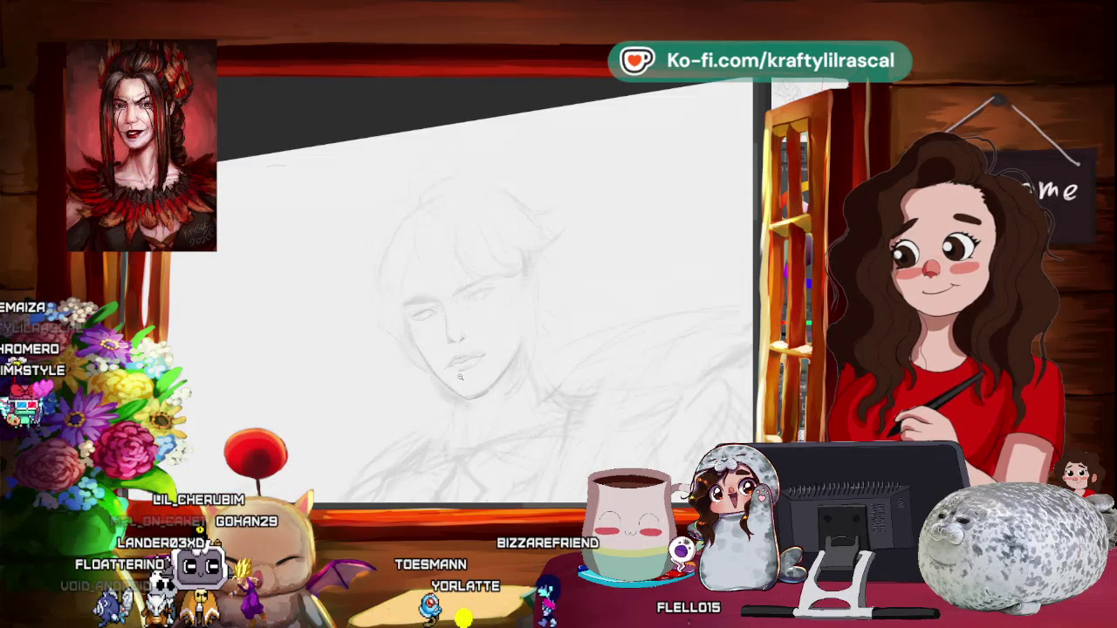
# - Reset the canvas rotation and keep defining the eyes, hair and jaw in pencil
pyautogui.moveTo(608, 273); pyautogui.dragTo(282, 277)
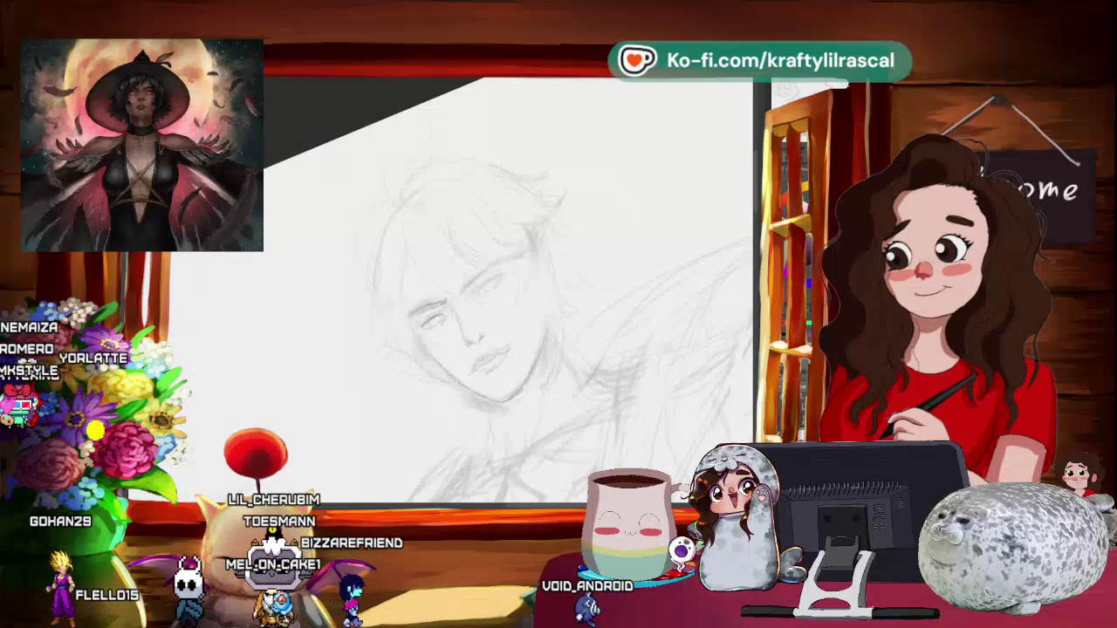
pyautogui.hotkey('ctrl', '0')
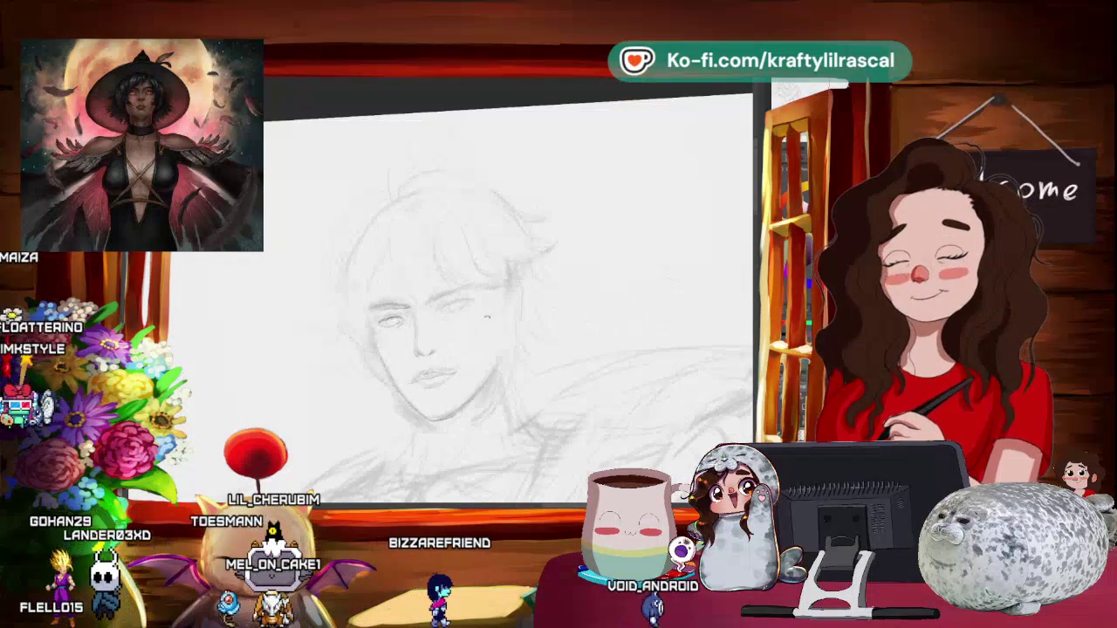
pyautogui.press('-')
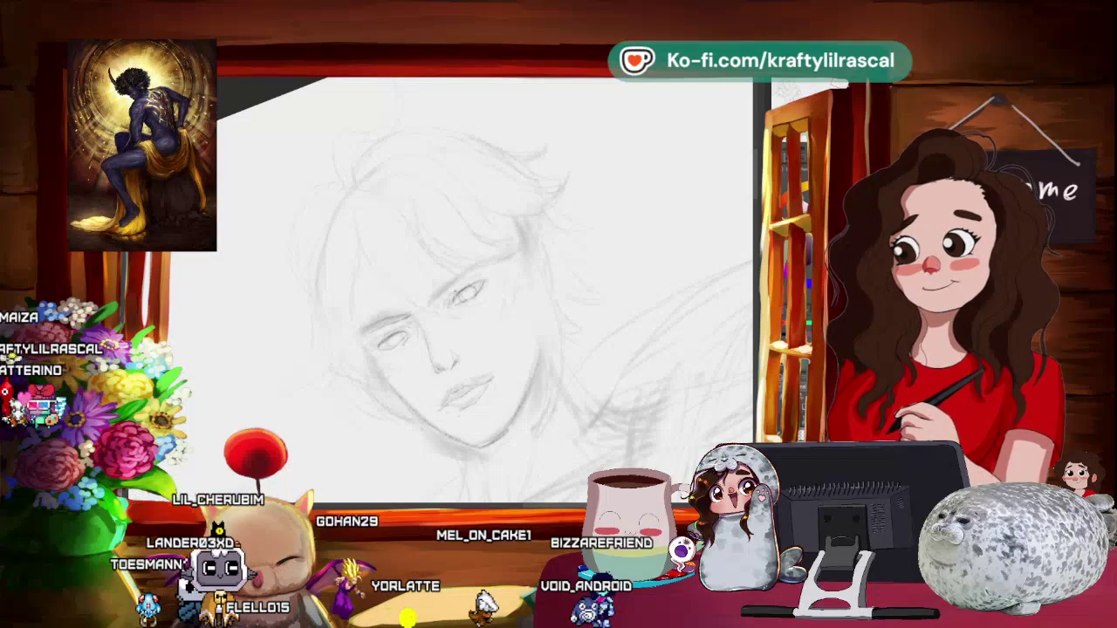
pyautogui.moveTo(461, 293); pyautogui.dragTo(550, 281)
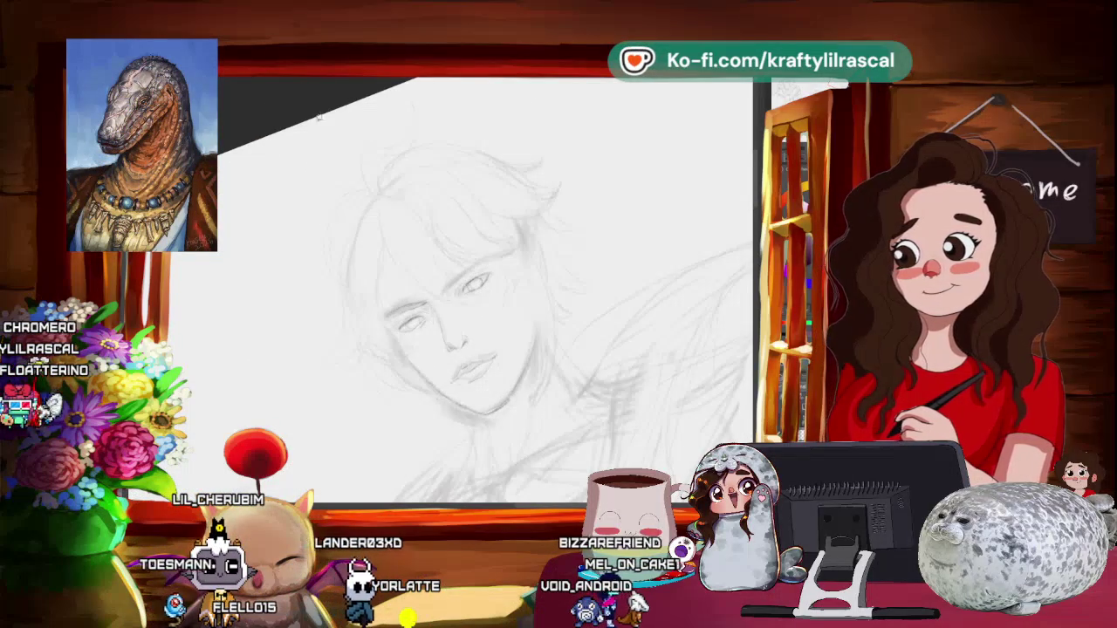
# - Lasso the right-hand eye, free-transform it into a better position, and deselect
pyautogui.moveTo(489, 302); pyautogui.dragTo(454, 304)
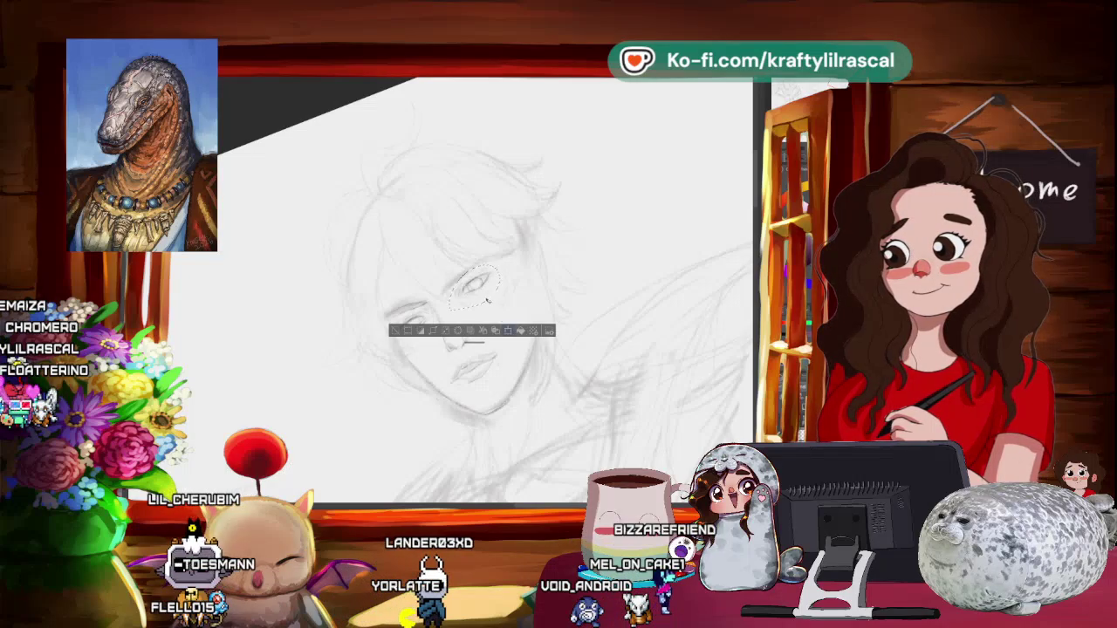
pyautogui.hotkey('ctrl', 't')
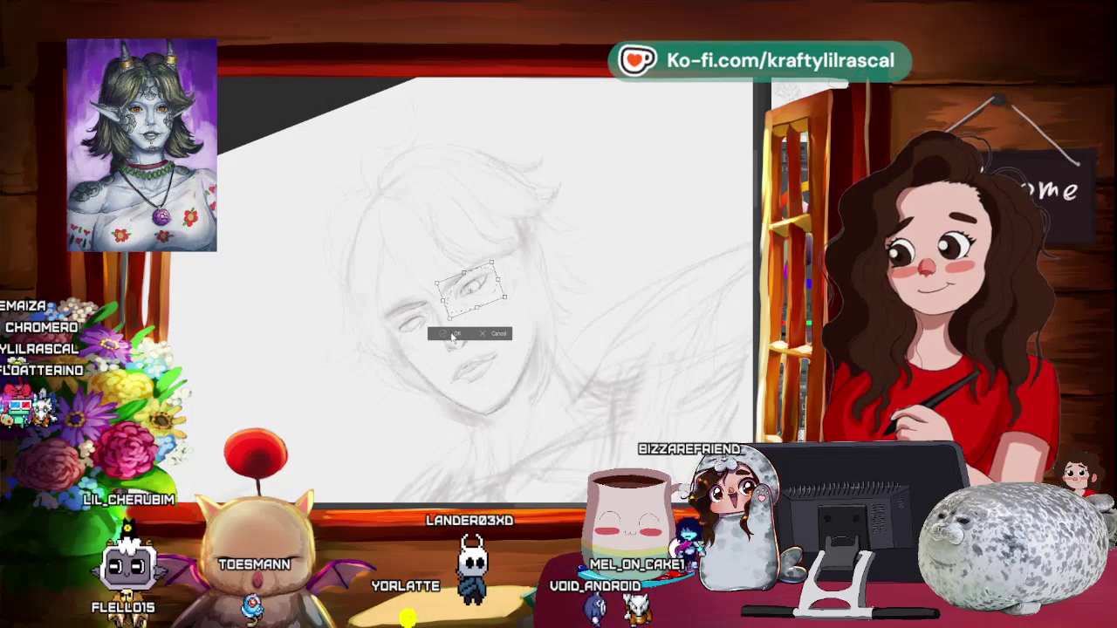
pyautogui.press('Return')
pyautogui.hotkey('ctrl', 'd')
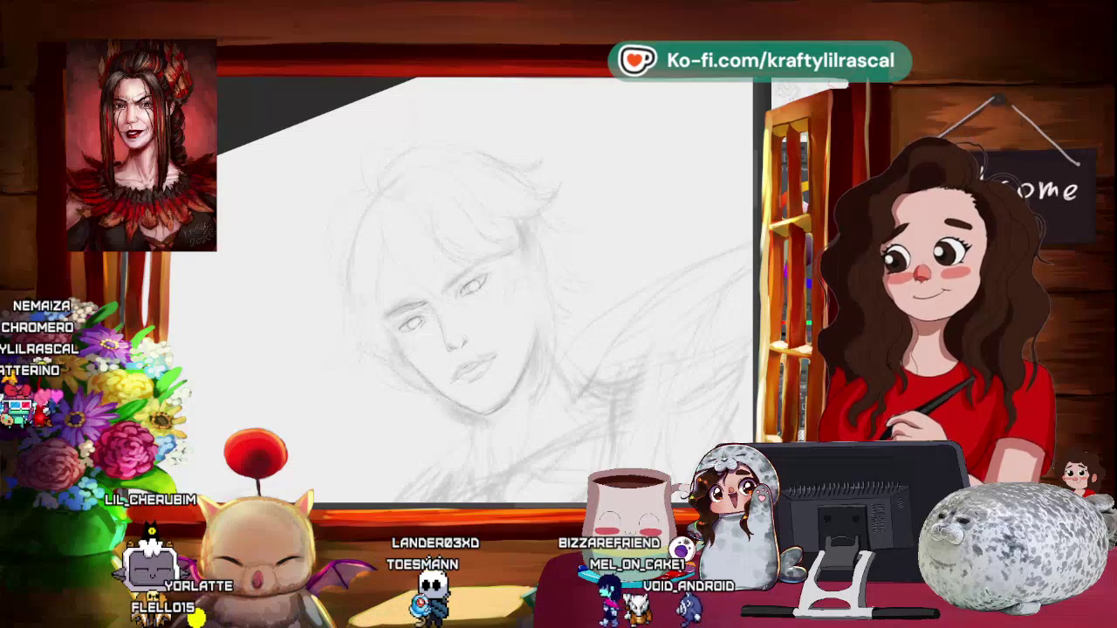
pyautogui.scroll(-3, 538, 268)
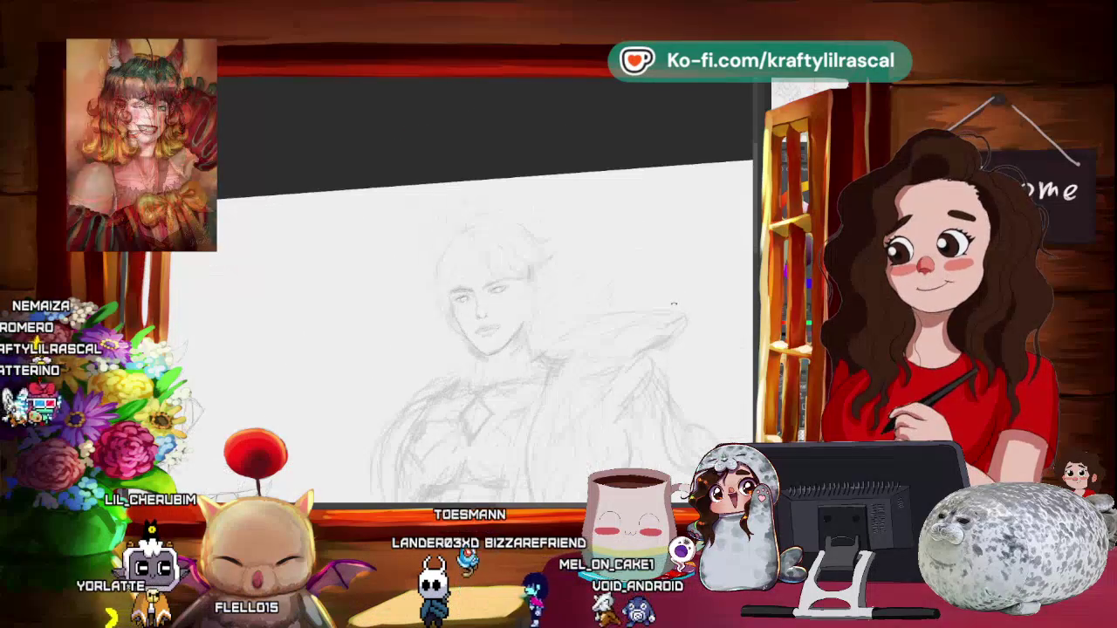
# - Pencil hair strands falling over the forehead and refine the facial lines
pyautogui.scroll(2, 539, 273)
pyautogui.scroll(1, 539, 272)
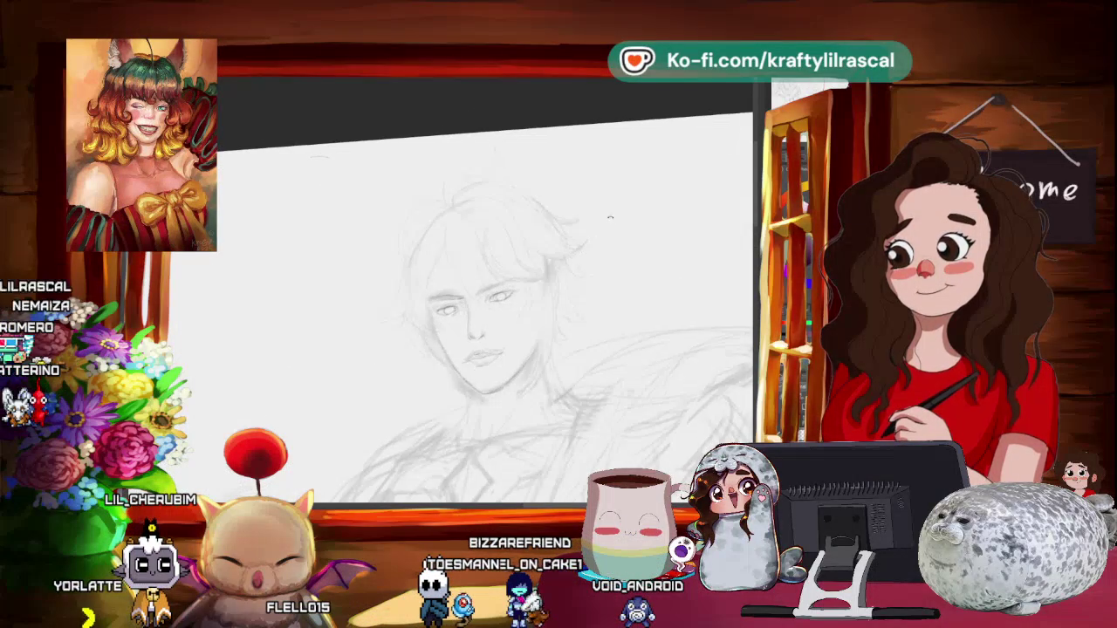
pyautogui.scroll(1, 540, 273)
pyautogui.scroll(2, 540, 272)
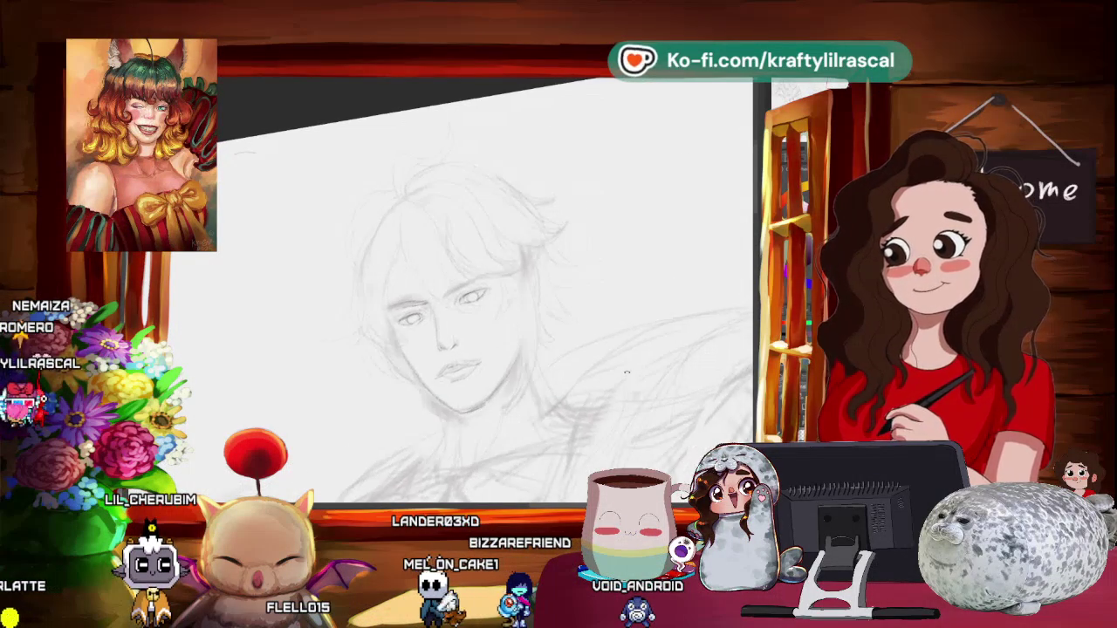
pyautogui.scroll(2, 599, 334)
pyautogui.moveTo(558, 440); pyautogui.dragTo(307, 318)
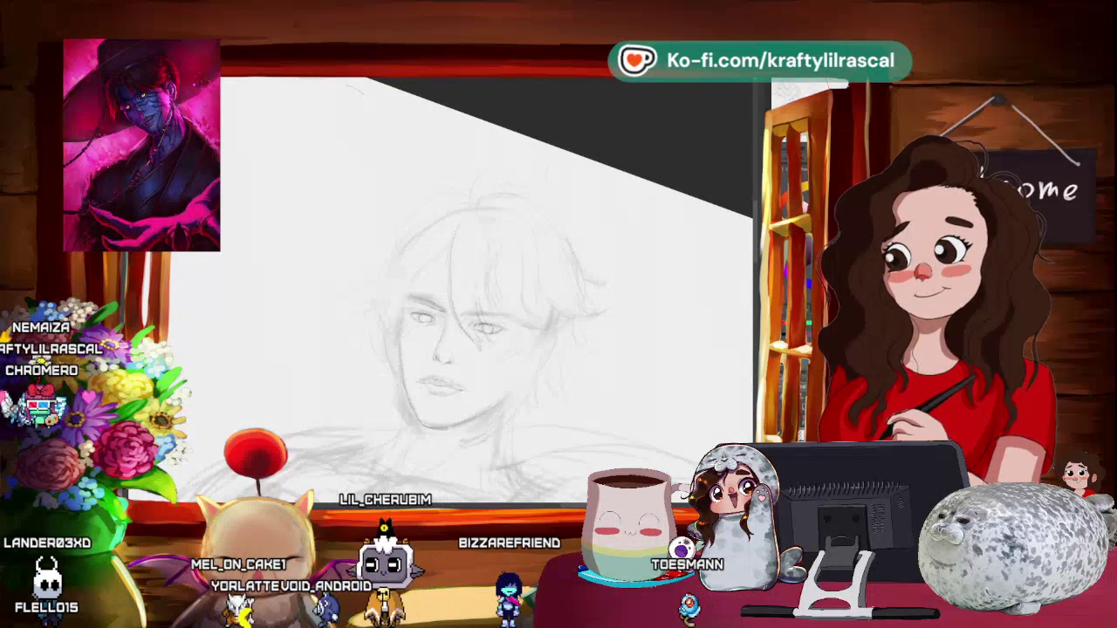
pyautogui.moveTo(564, 267)
pyautogui.mouseDown()
pyautogui.moveTo(619, 242)
pyautogui.moveTo(602, 261)
pyautogui.mouseUp()
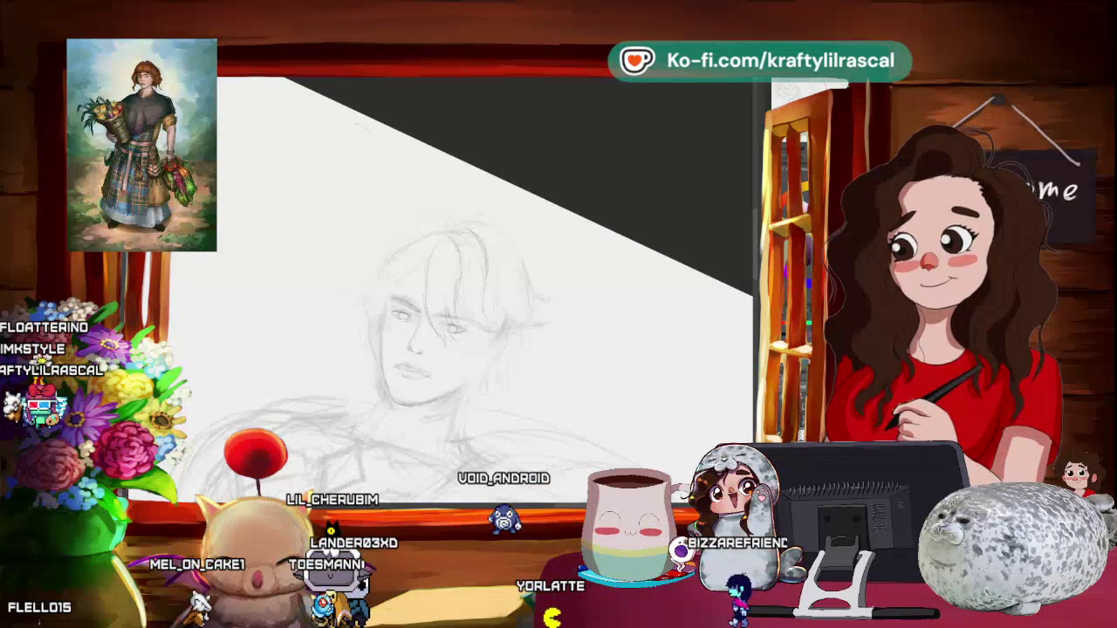
# - Level the canvas and zoom until the right-hand young man's face fills the view
pyautogui.moveTo(419, 331); pyautogui.dragTo(471, 253)
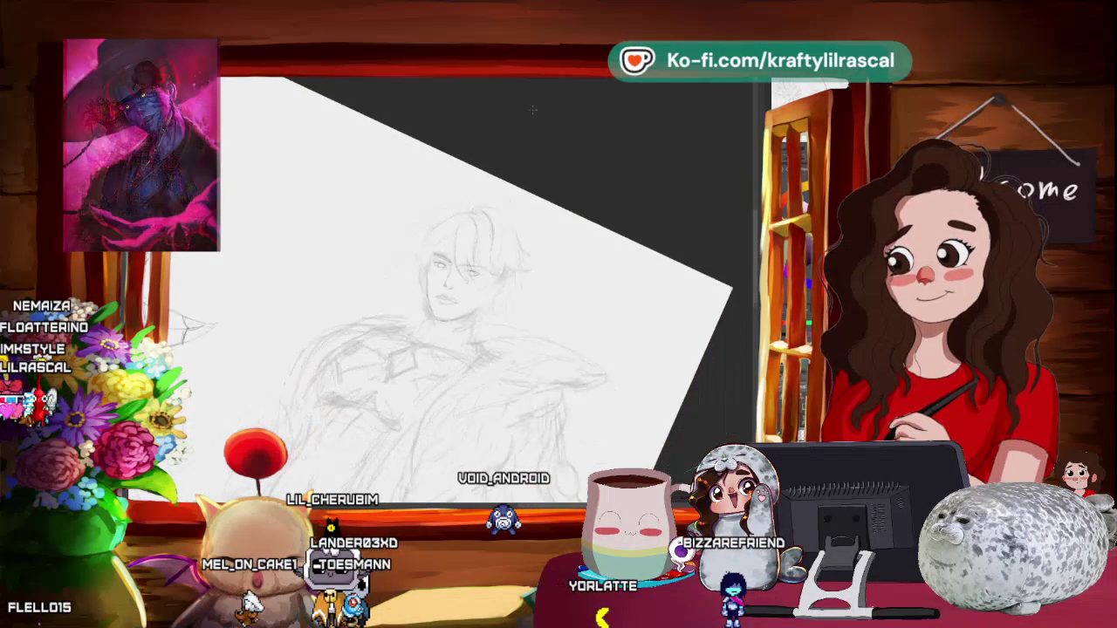
pyautogui.moveTo(489, 199); pyautogui.dragTo(502, 203)
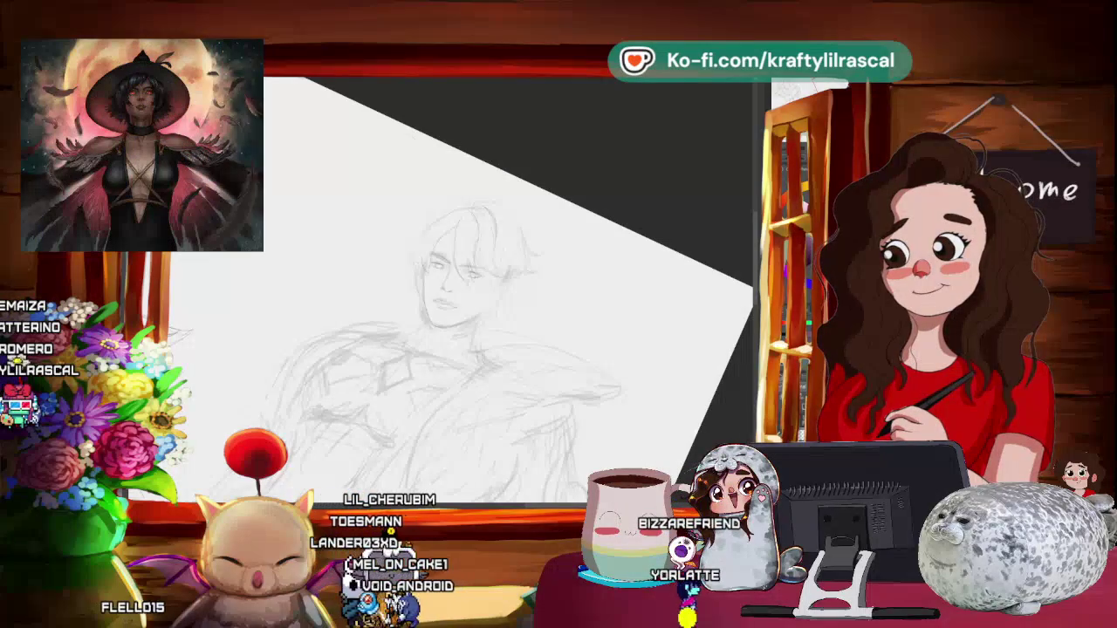
pyautogui.moveTo(611, 137)
pyautogui.mouseDown()
pyautogui.moveTo(526, 188)
pyautogui.moveTo(559, 171)
pyautogui.mouseUp()
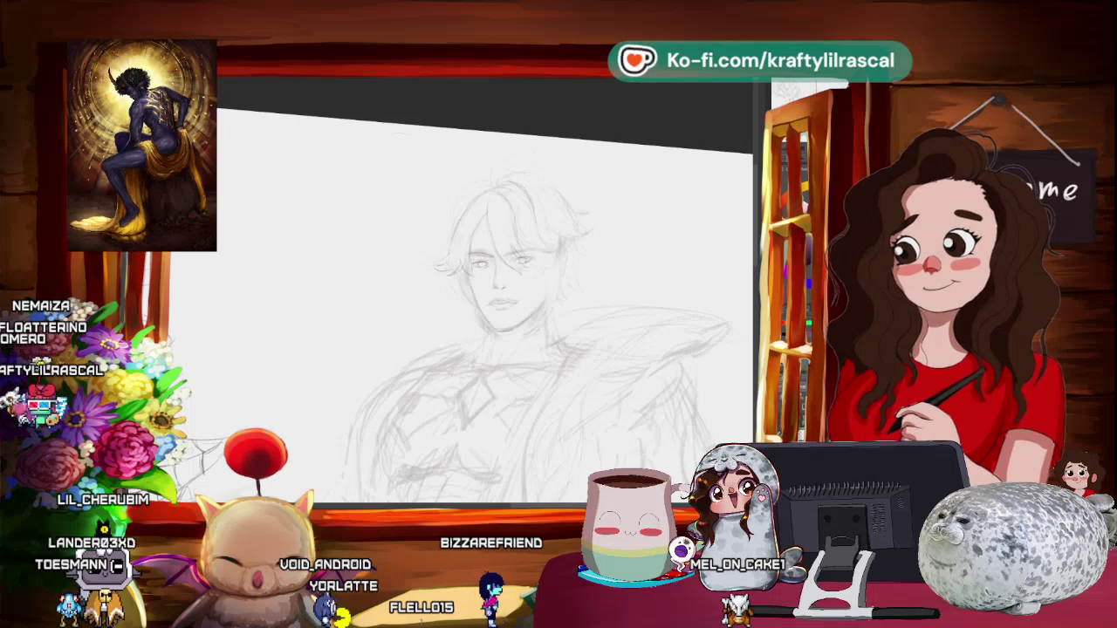
pyautogui.scroll(-3, 611, 138)
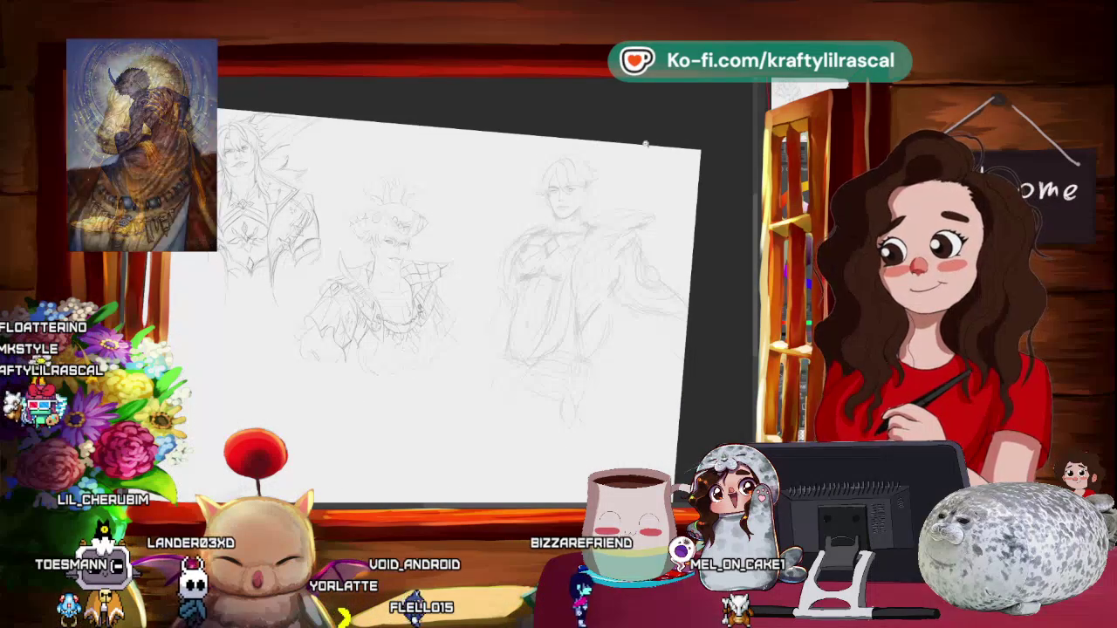
pyautogui.scroll(3, 624, 155)
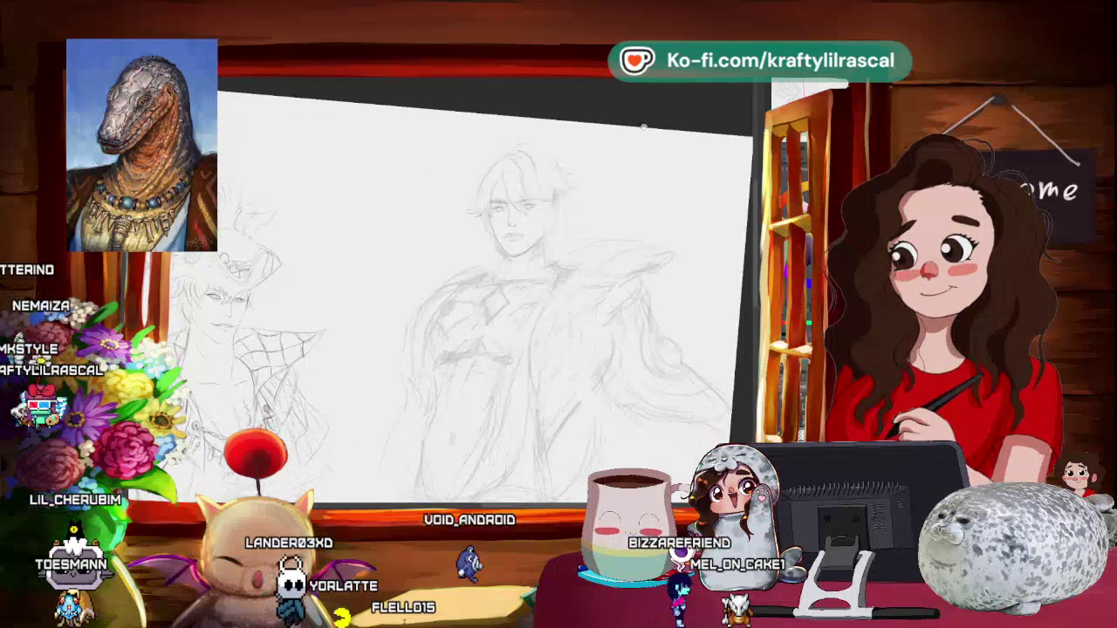
pyautogui.scroll(-2, 625, 174)
pyautogui.scroll(-1, 625, 174)
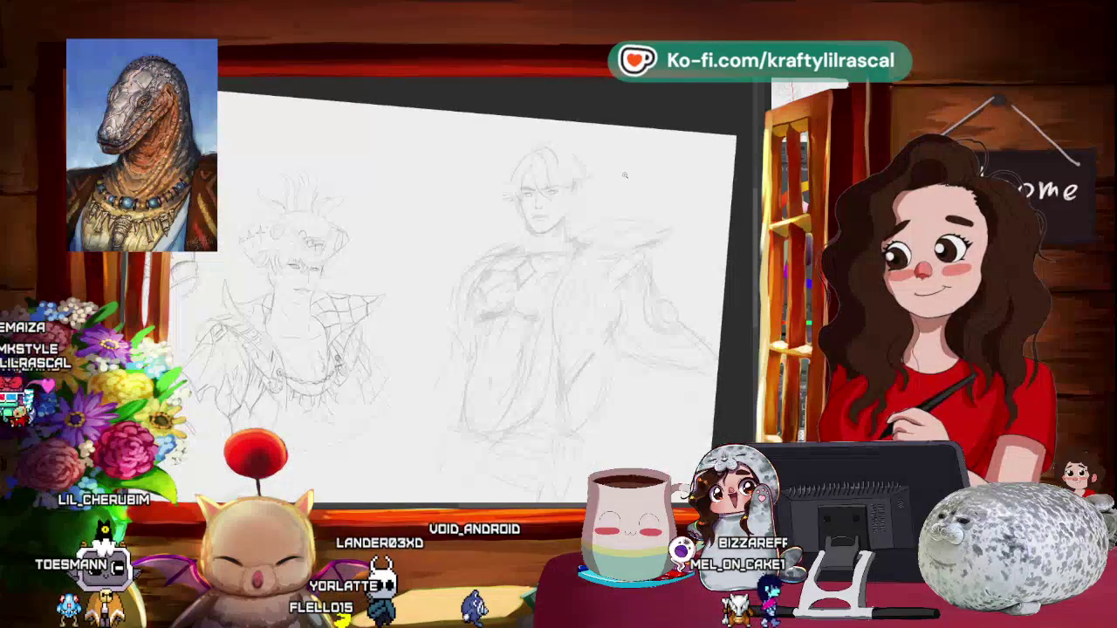
pyautogui.scroll(3, 625, 174)
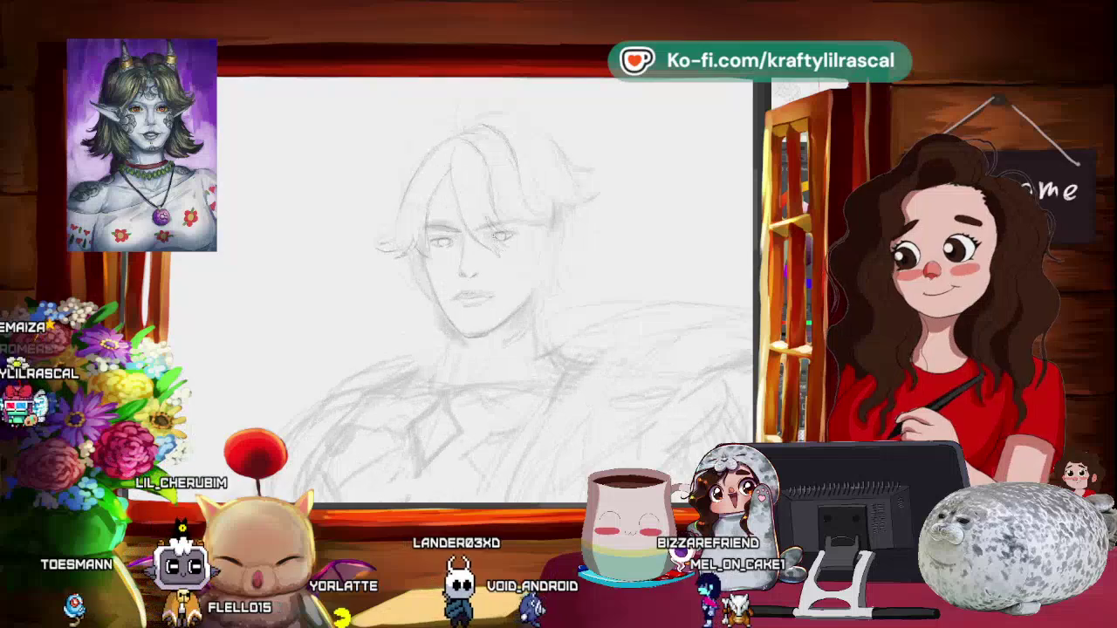
pyautogui.scroll(1, 480, 288)
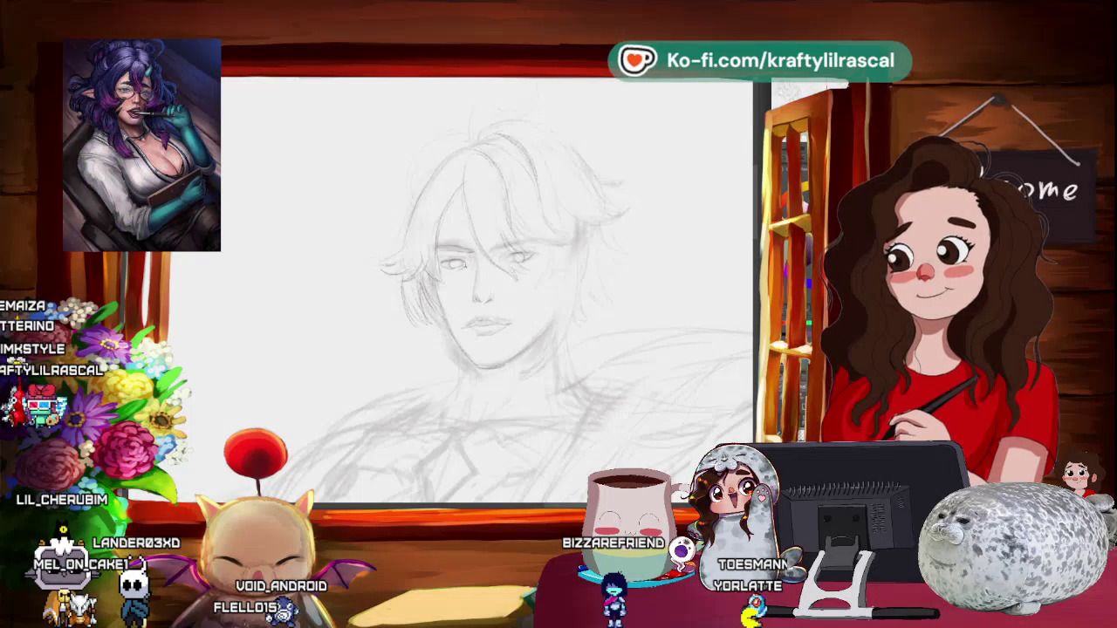
# - Add refining pencil lines to the face and swept hair at a tilted canvas angle
pyautogui.scroll(-2, 486, 288)
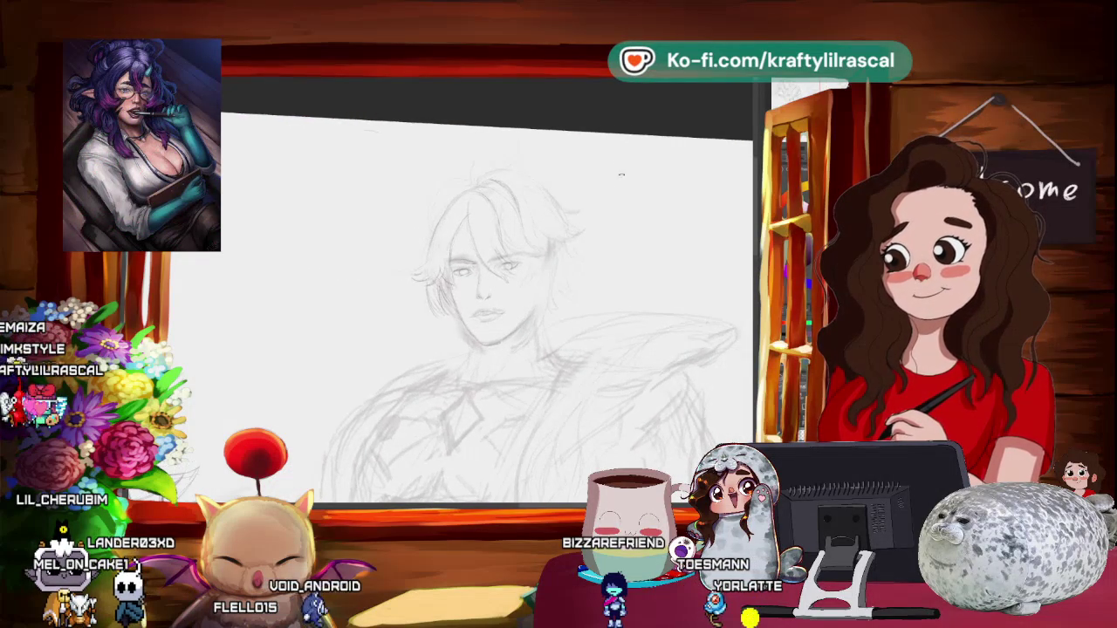
pyautogui.scroll(2, 550, 254)
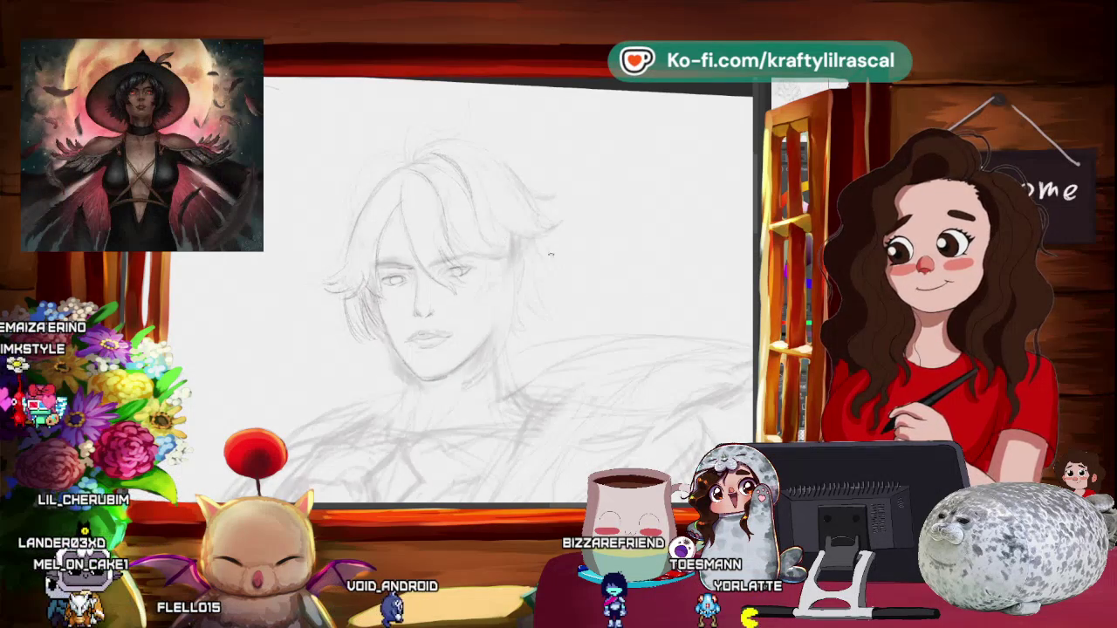
pyautogui.scroll(-2, 551, 254)
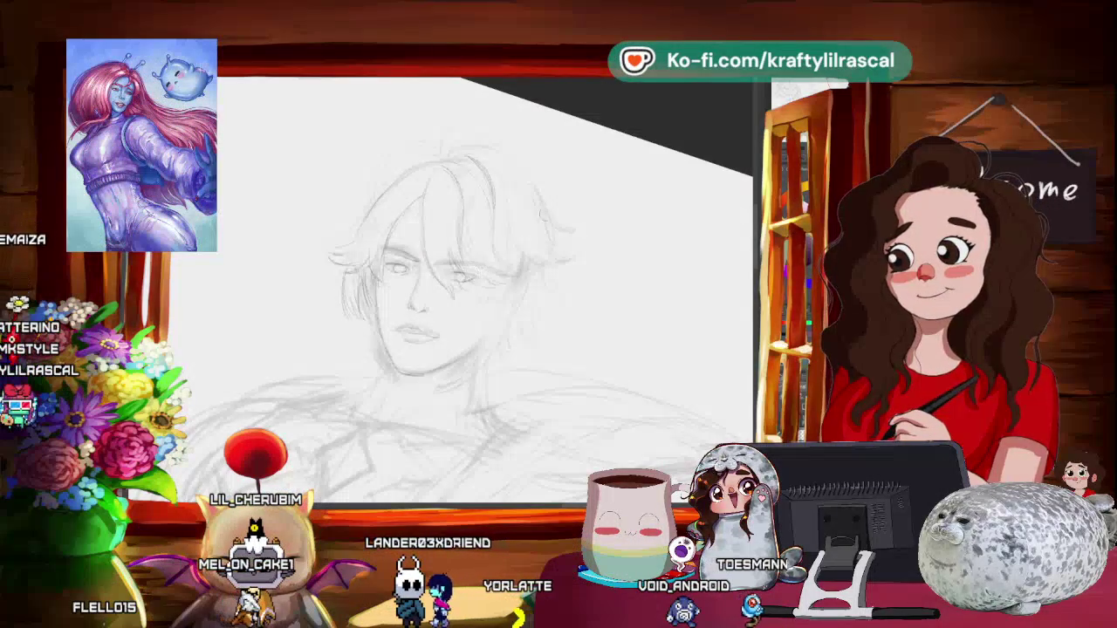
pyautogui.scroll(-3, 561, 225)
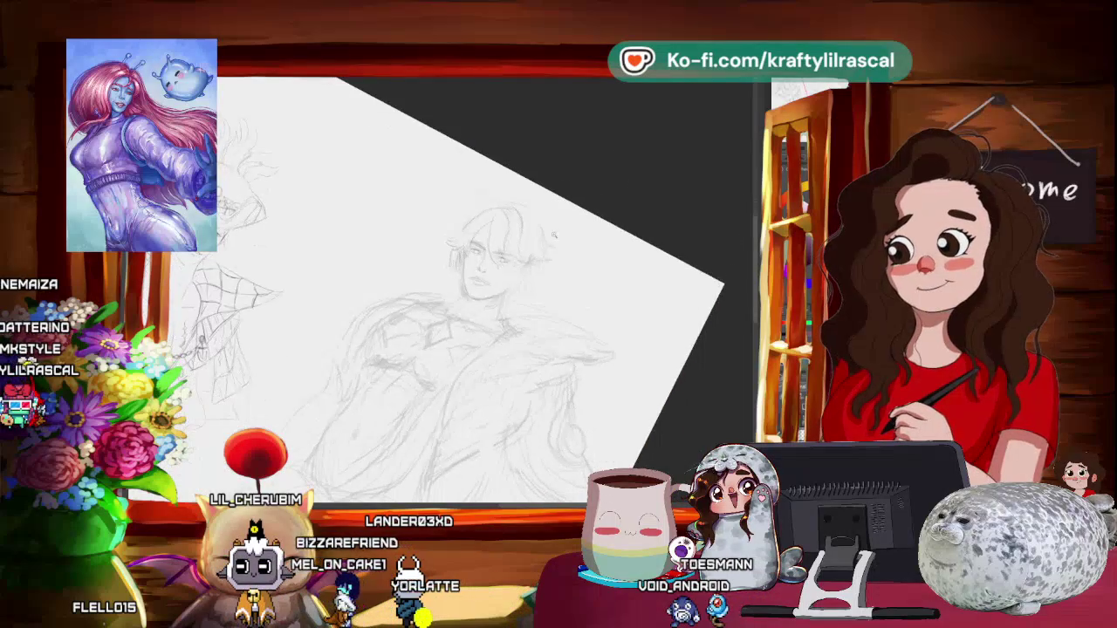
pyautogui.moveTo(555, 222); pyautogui.dragTo(533, 240)
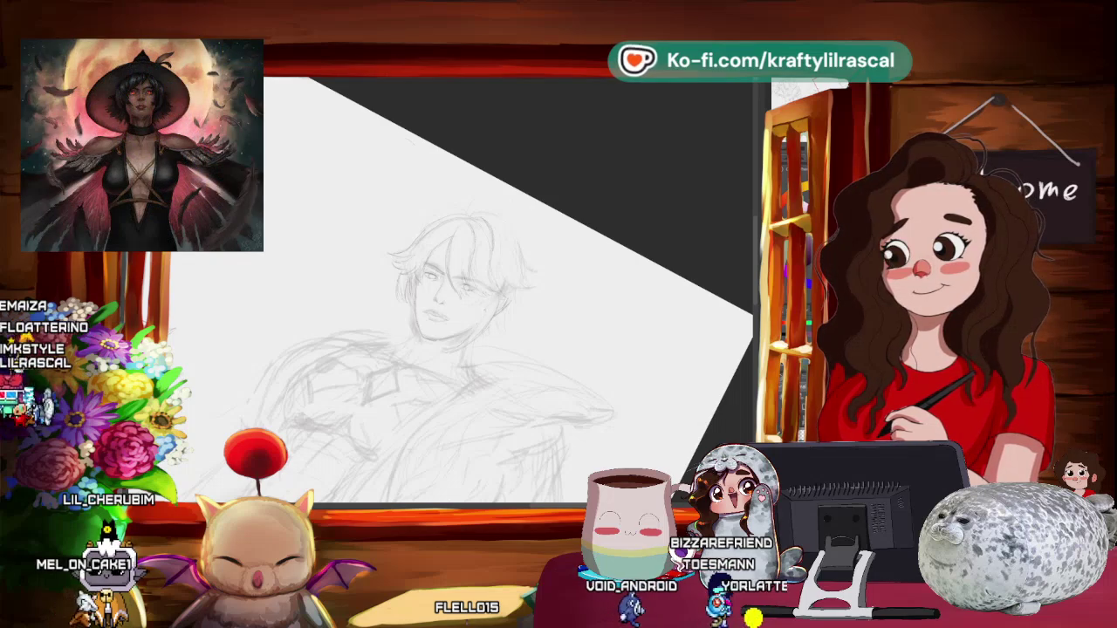
pyautogui.moveTo(559, 288); pyautogui.dragTo(607, 210)
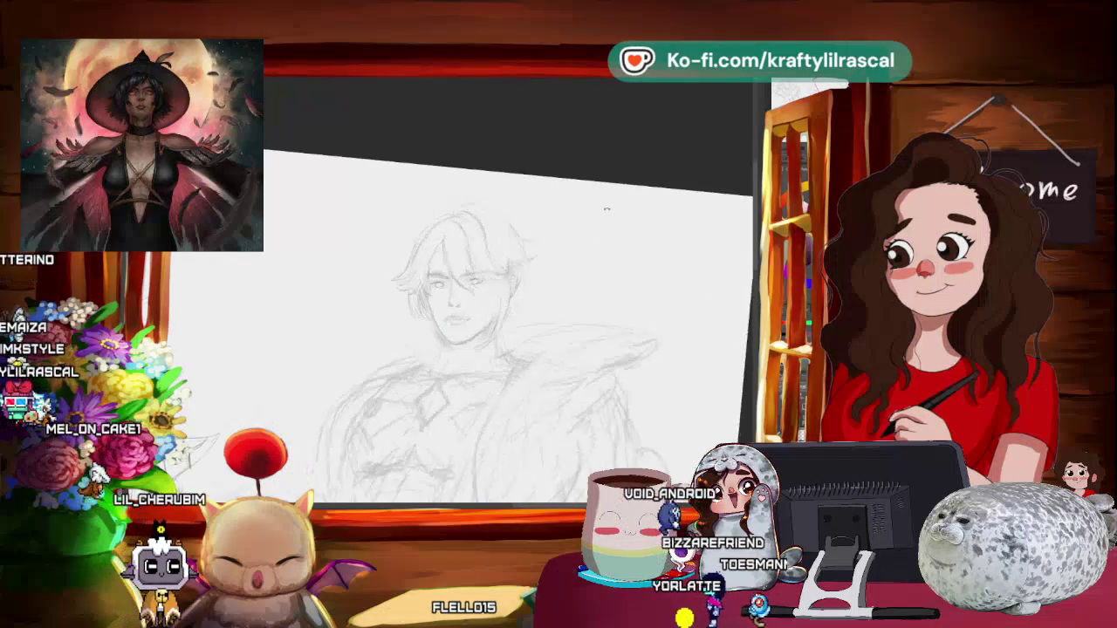
# - Pencil a dangling earring below the ear, extra hair strands, and neck and collar lines
pyautogui.scroll(-3, 593, 244)
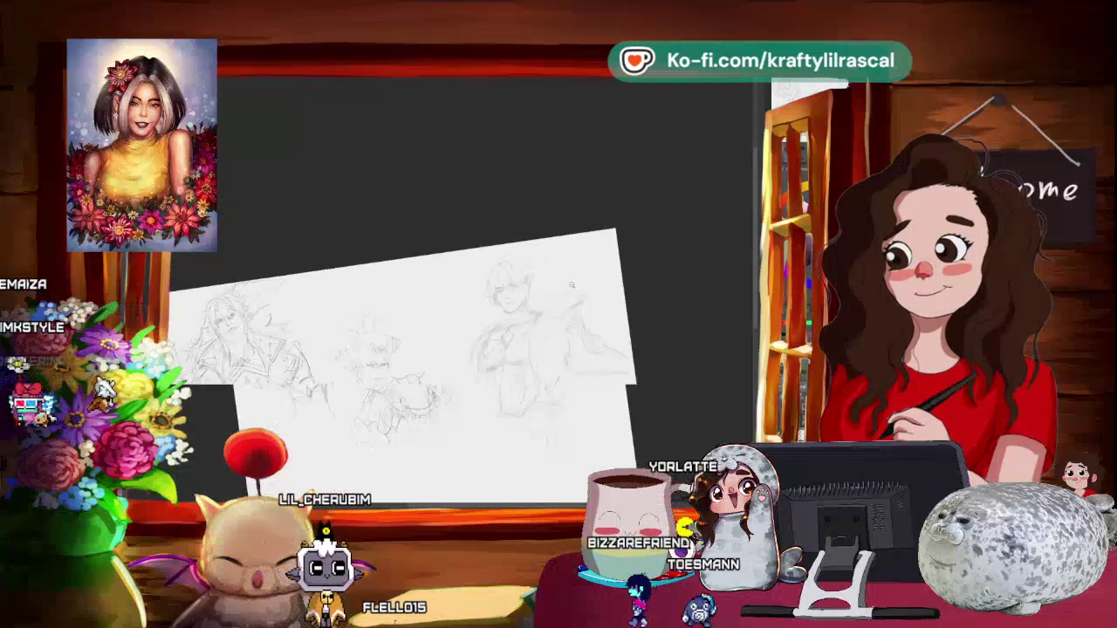
pyautogui.scroll(2, 572, 286)
pyautogui.scroll(2, 514, 301)
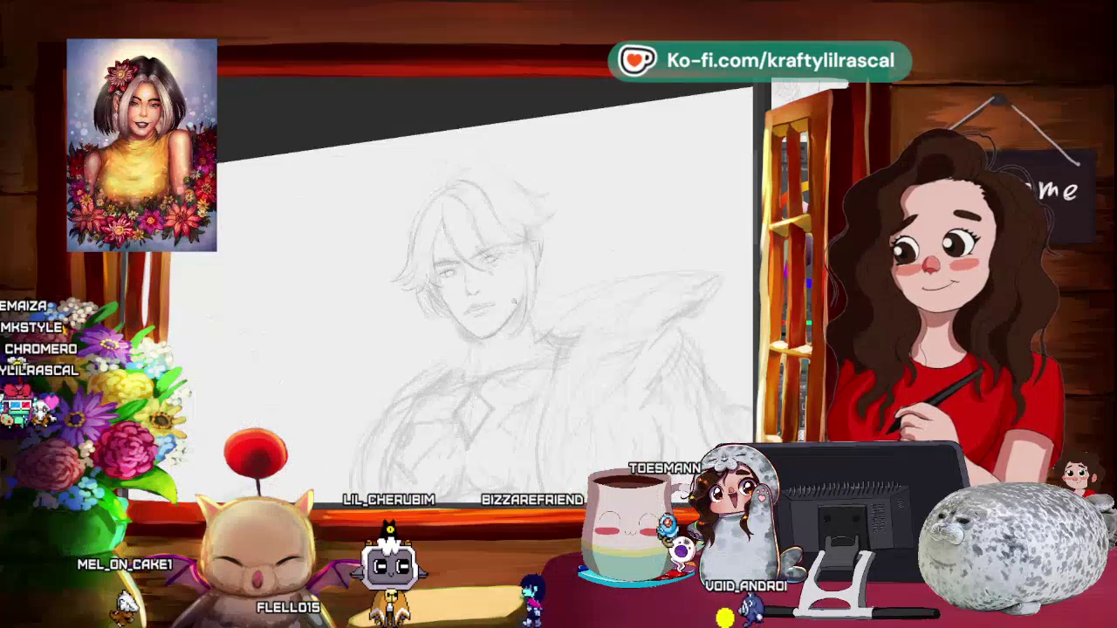
pyautogui.moveTo(514, 301); pyautogui.dragTo(489, 261)
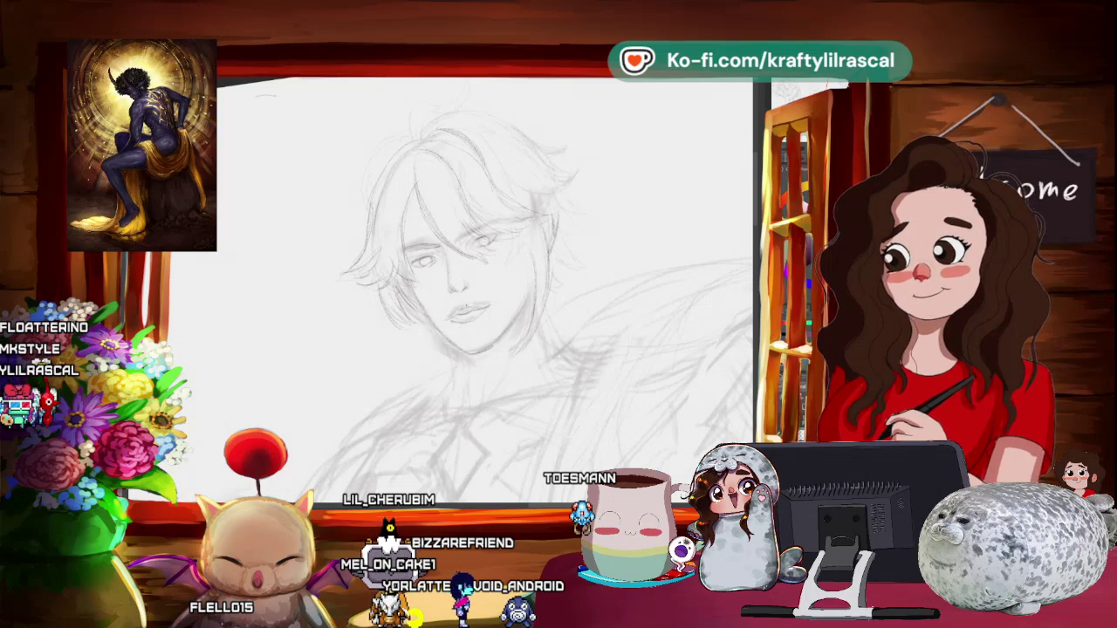
pyautogui.moveTo(524, 332)
pyautogui.mouseDown()
pyautogui.moveTo(587, 370)
pyautogui.moveTo(502, 308)
pyautogui.mouseUp()
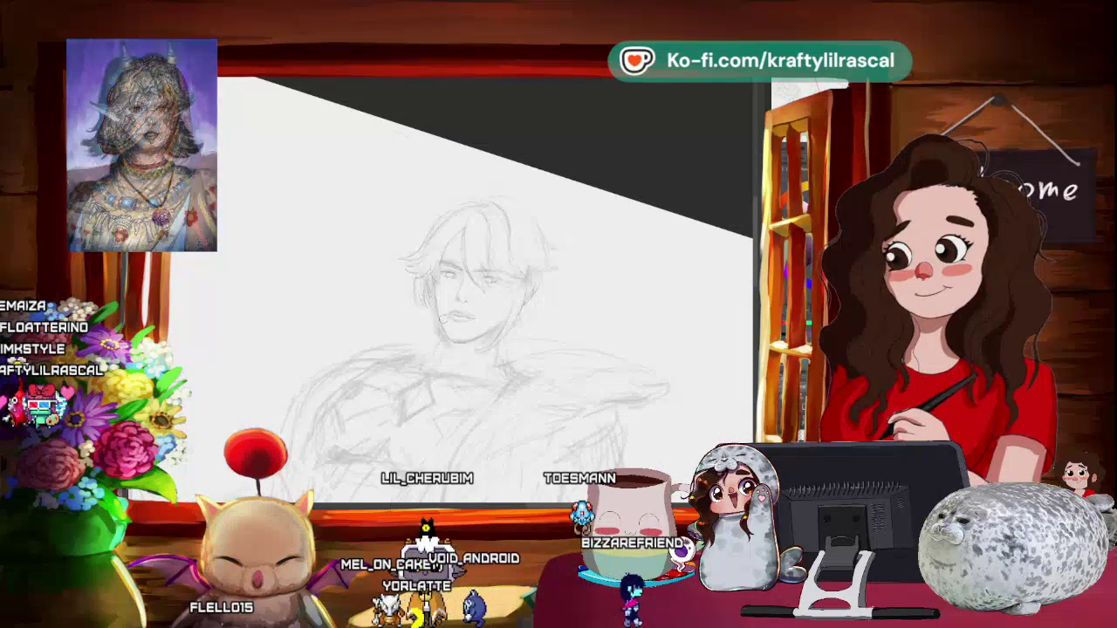
pyautogui.moveTo(465, 312)
pyautogui.mouseDown()
pyautogui.moveTo(658, 292)
pyautogui.moveTo(633, 323)
pyautogui.moveTo(525, 387)
pyautogui.moveTo(735, 430)
pyautogui.mouseUp()
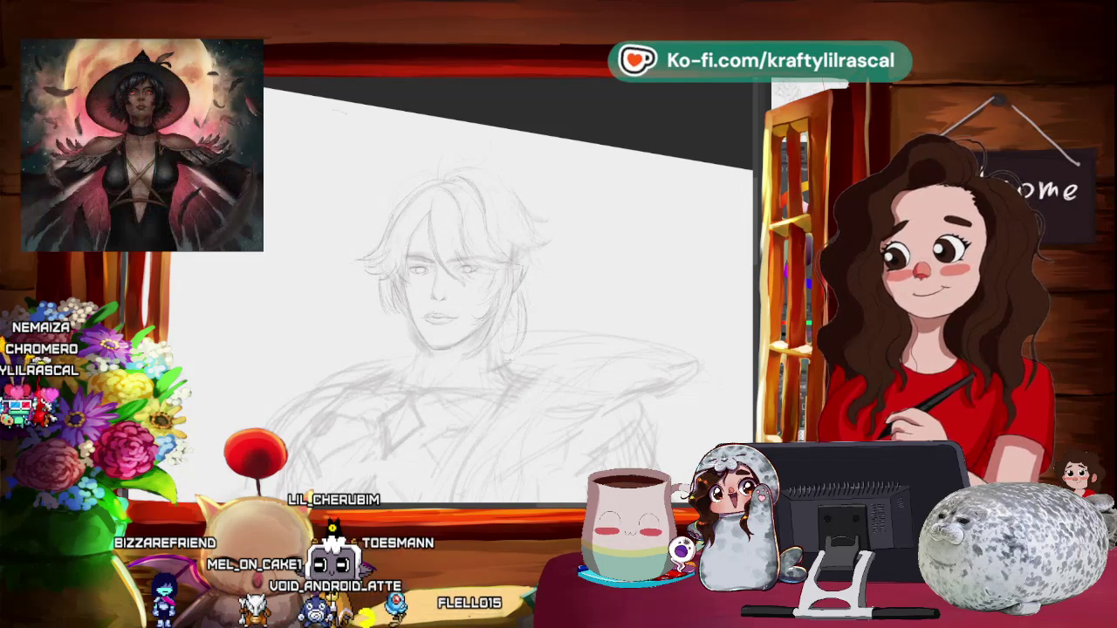
pyautogui.moveTo(523, 218)
pyautogui.mouseDown()
pyautogui.moveTo(545, 351)
pyautogui.moveTo(506, 288)
pyautogui.mouseUp()
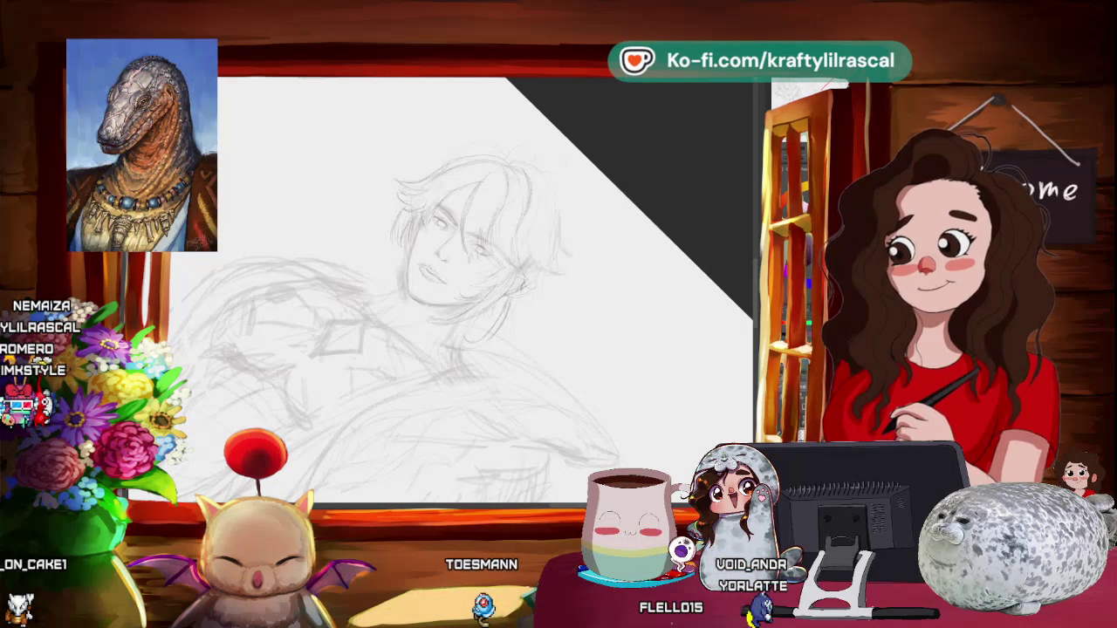
# - Scroll the canvas down to bring the young man's jaw, neck and collar into view
pyautogui.scroll(-2, 548, 272)
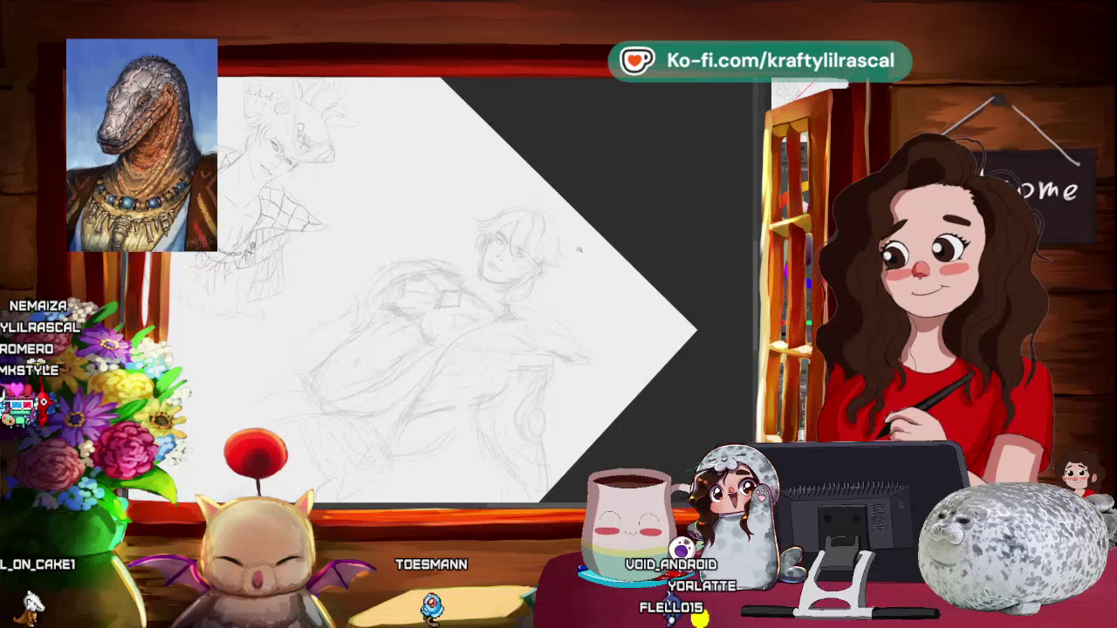
pyautogui.scroll(3, 579, 249)
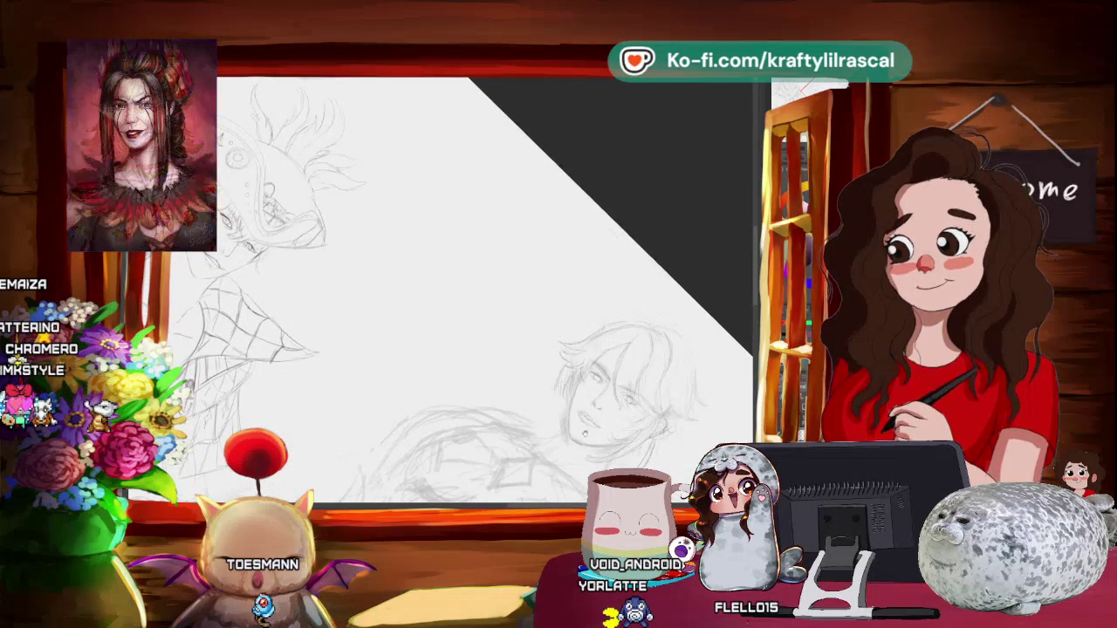
pyautogui.scroll(-3, 484, 288)
pyautogui.scroll(-3, 529, 332)
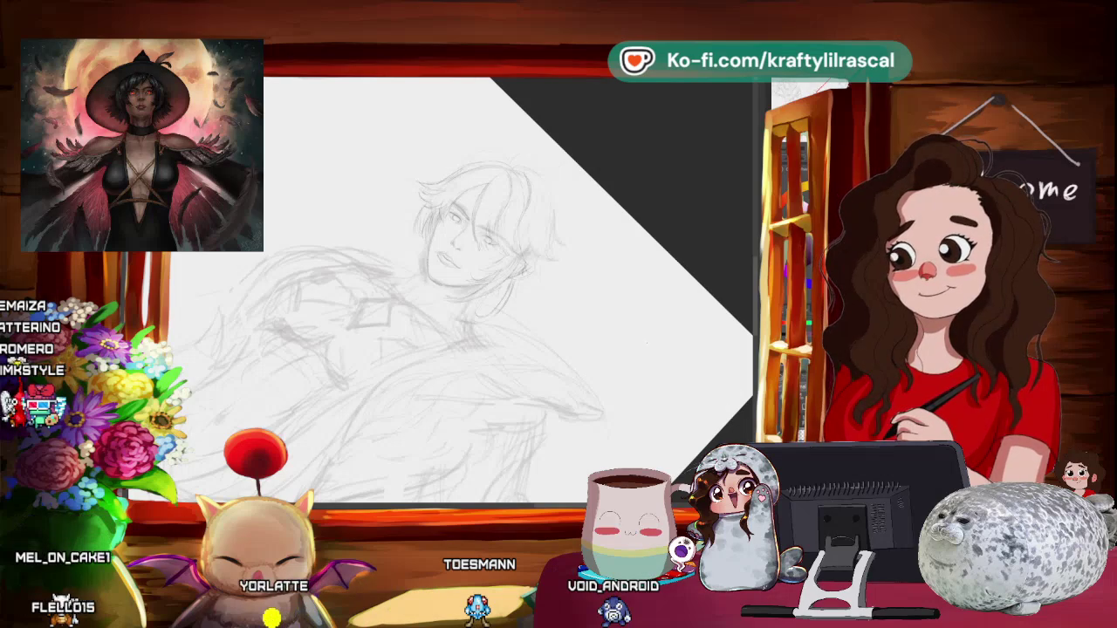
# - Reframe and rotate the view around the head, then draw a curled cowlick strand on top
pyautogui.scroll(-1, 625, 360)
pyautogui.scroll(-2, 625, 367)
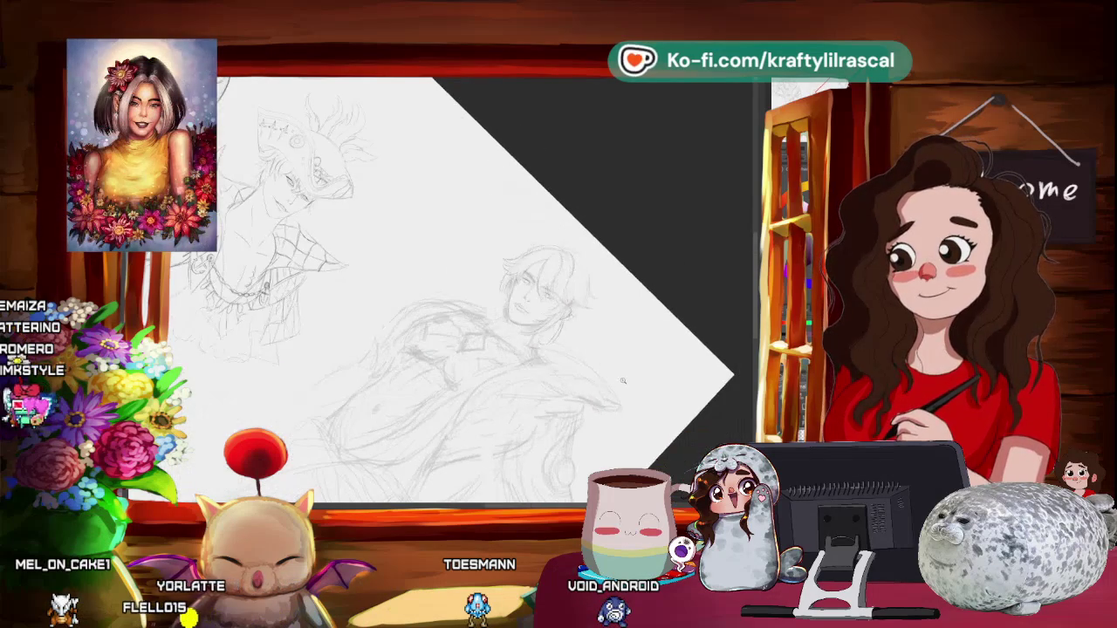
pyautogui.scroll(2, 626, 381)
pyautogui.moveTo(632, 395)
pyautogui.mouseDown()
pyautogui.moveTo(628, 381)
pyautogui.moveTo(684, 333)
pyautogui.mouseUp()
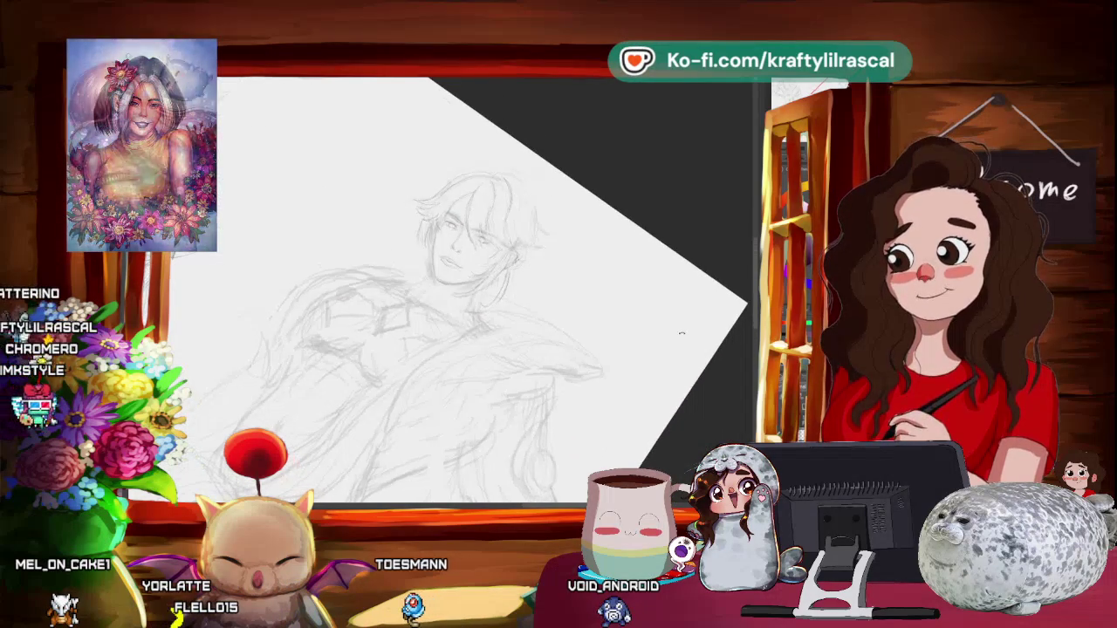
pyautogui.moveTo(623, 264); pyautogui.dragTo(506, 332)
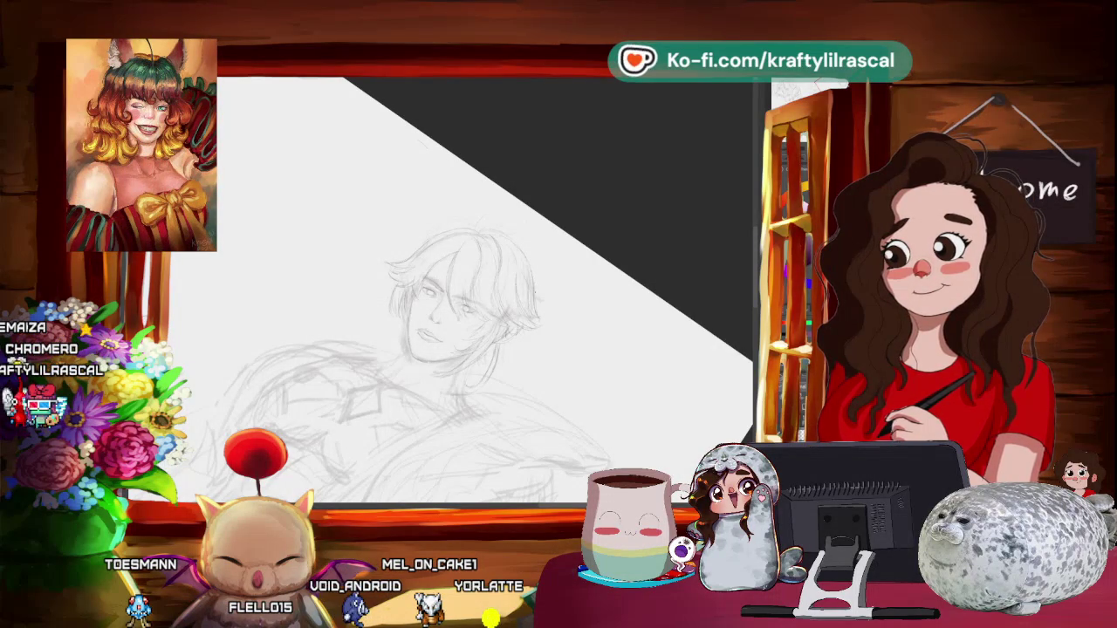
pyautogui.moveTo(553, 289)
pyautogui.mouseDown()
pyautogui.moveTo(608, 225)
pyautogui.moveTo(568, 280)
pyautogui.mouseUp()
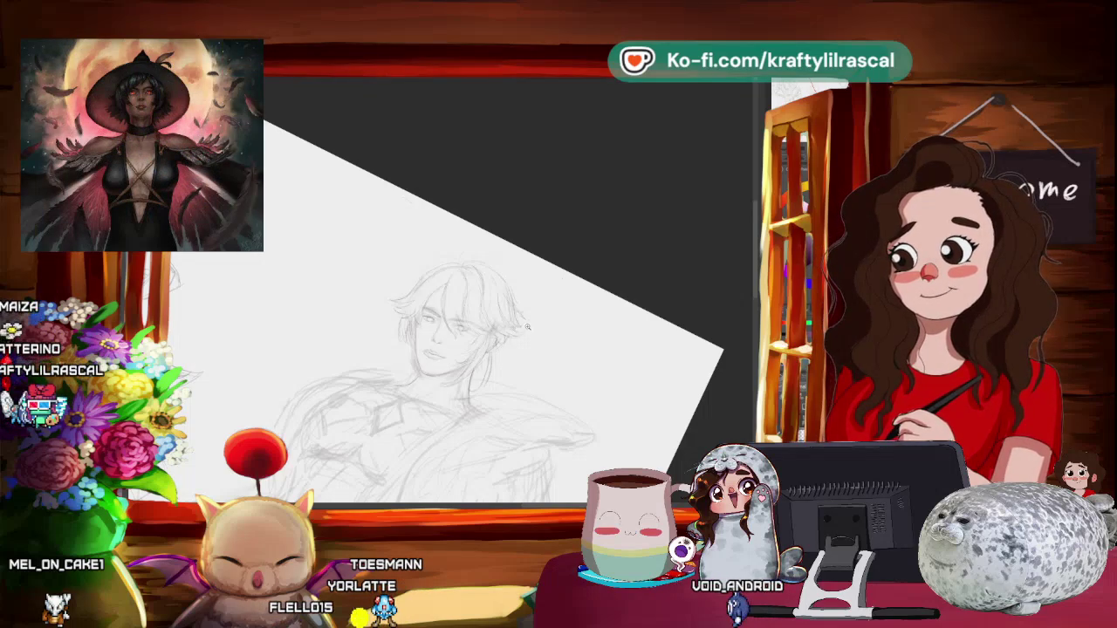
pyautogui.moveTo(528, 327); pyautogui.dragTo(520, 297)
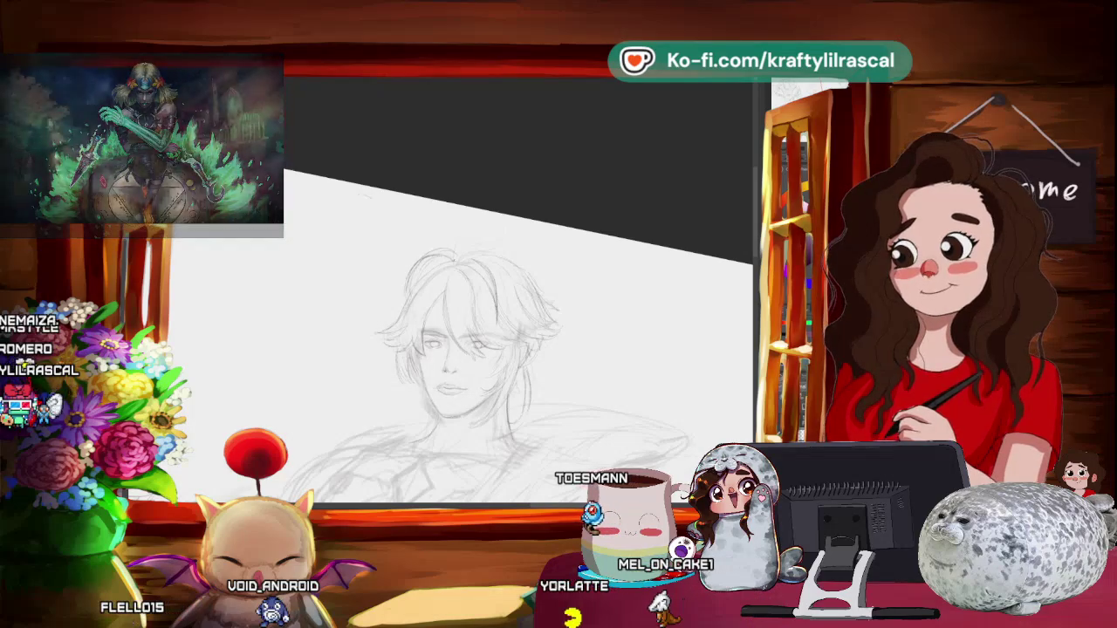
pyautogui.moveTo(478, 238); pyautogui.dragTo(503, 228)
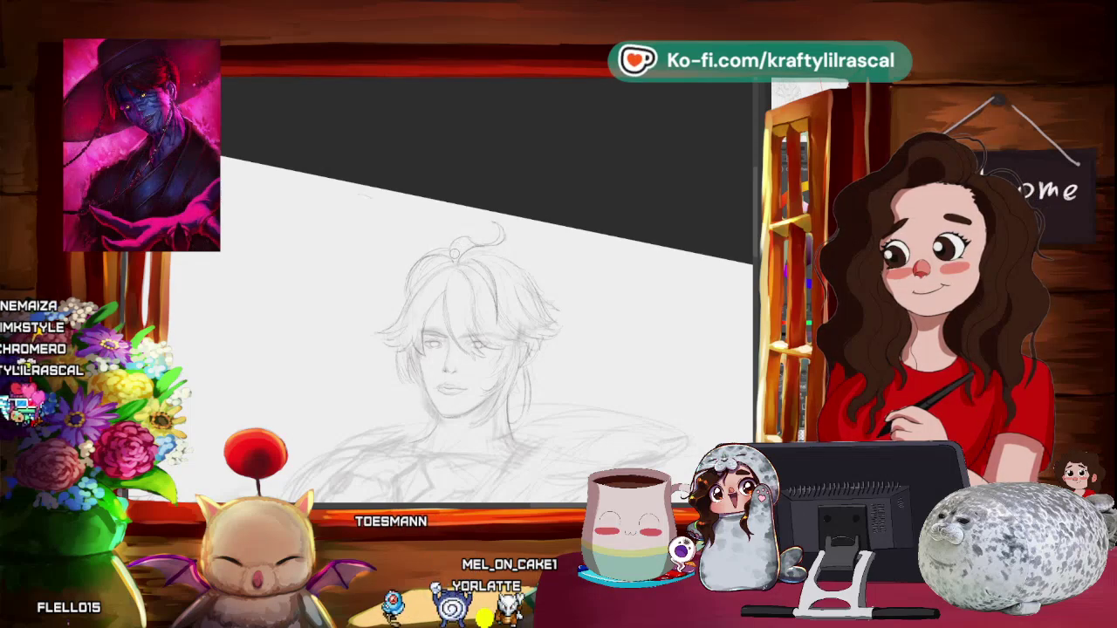
pyautogui.scroll(-3, 621, 192)
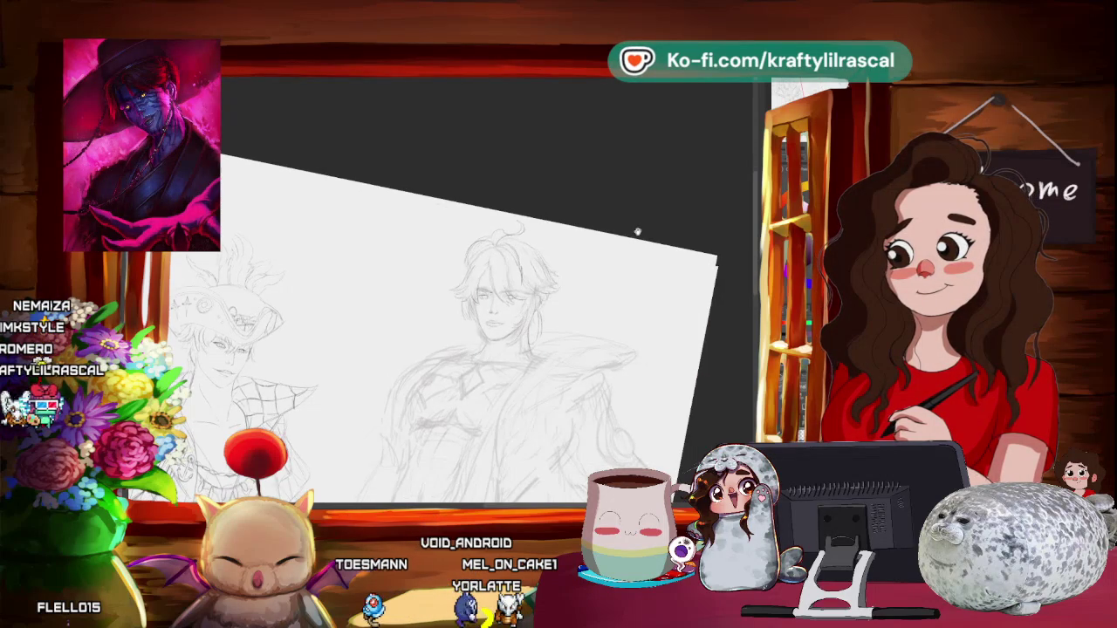
pyautogui.press('6')
pyautogui.press('6')
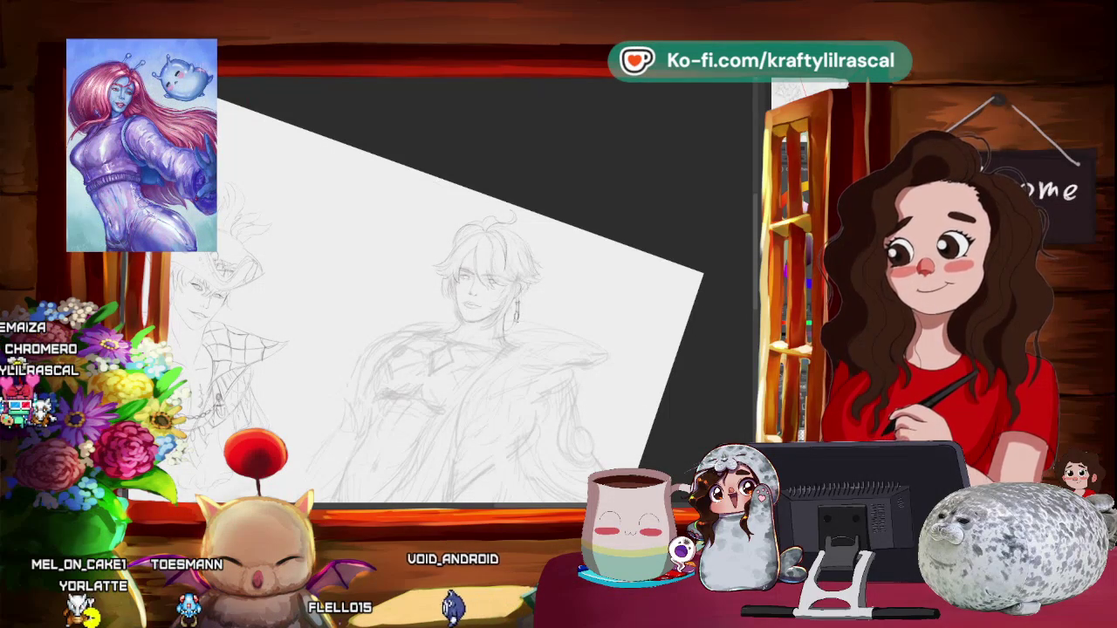
pyautogui.scroll(-5, 540, 301)
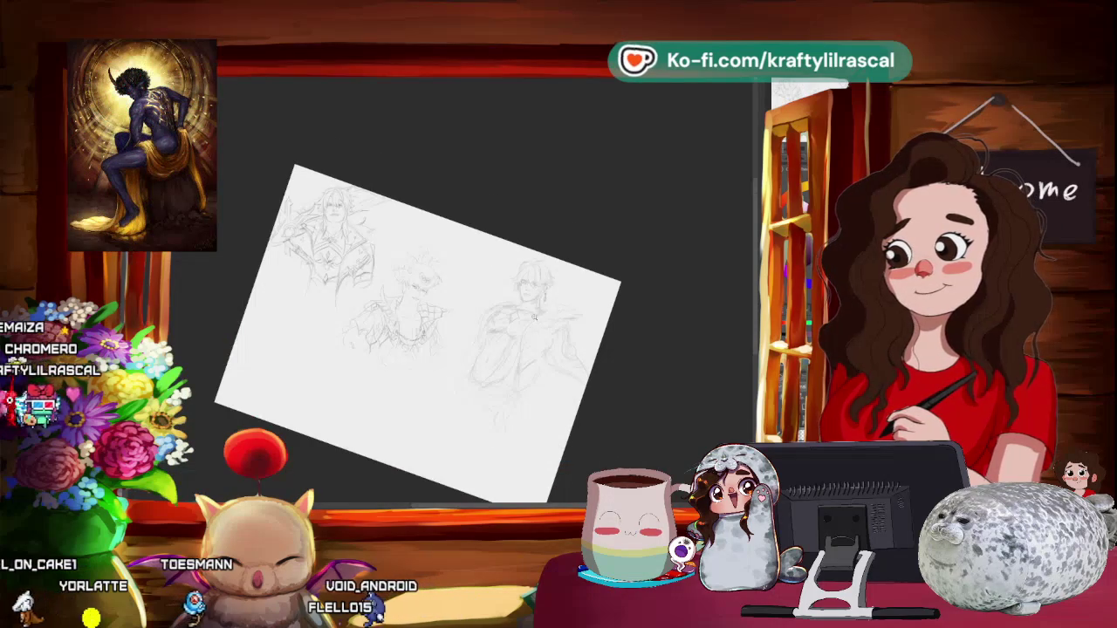
pyautogui.scroll(4, 543, 313)
pyautogui.moveTo(543, 313); pyautogui.dragTo(547, 307)
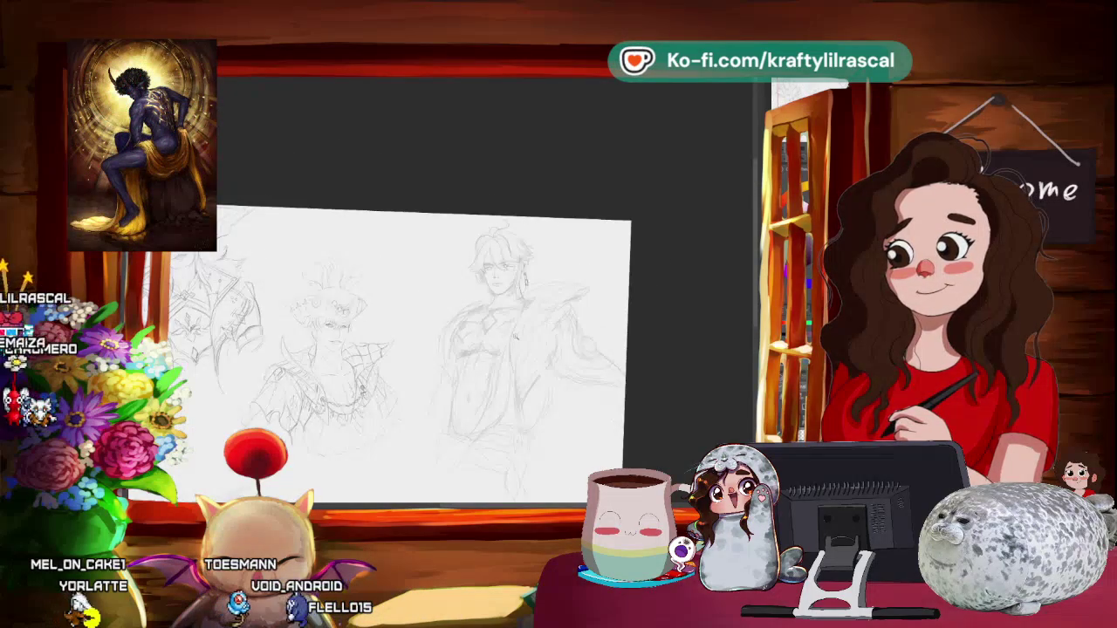
pyautogui.scroll(2, 549, 305)
pyautogui.scroll(2, 548, 303)
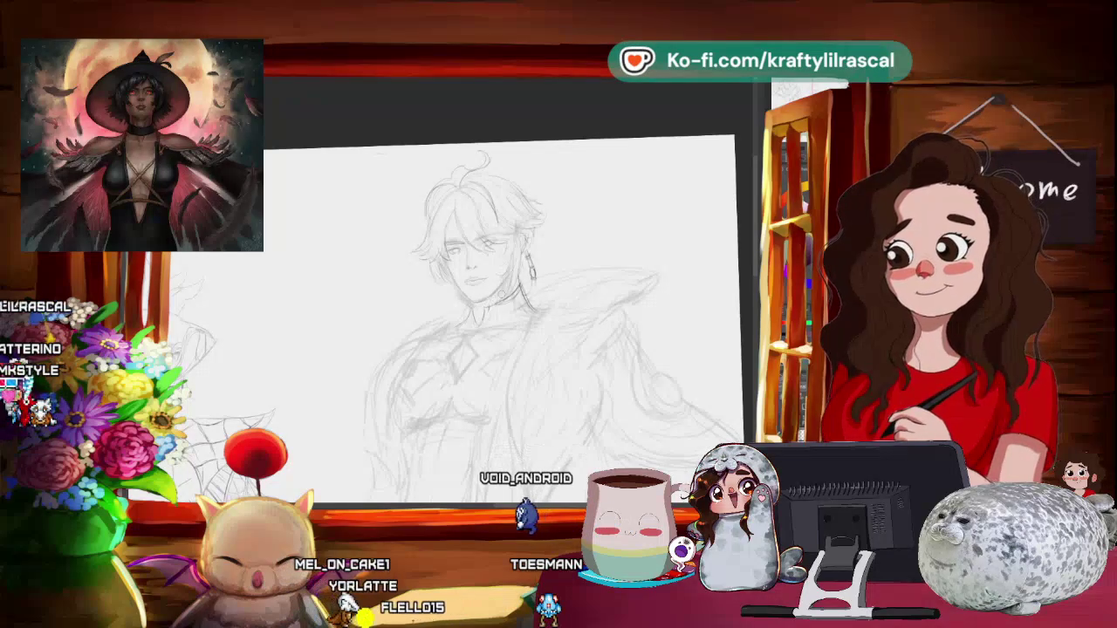
pyautogui.press('-')
pyautogui.press('-')
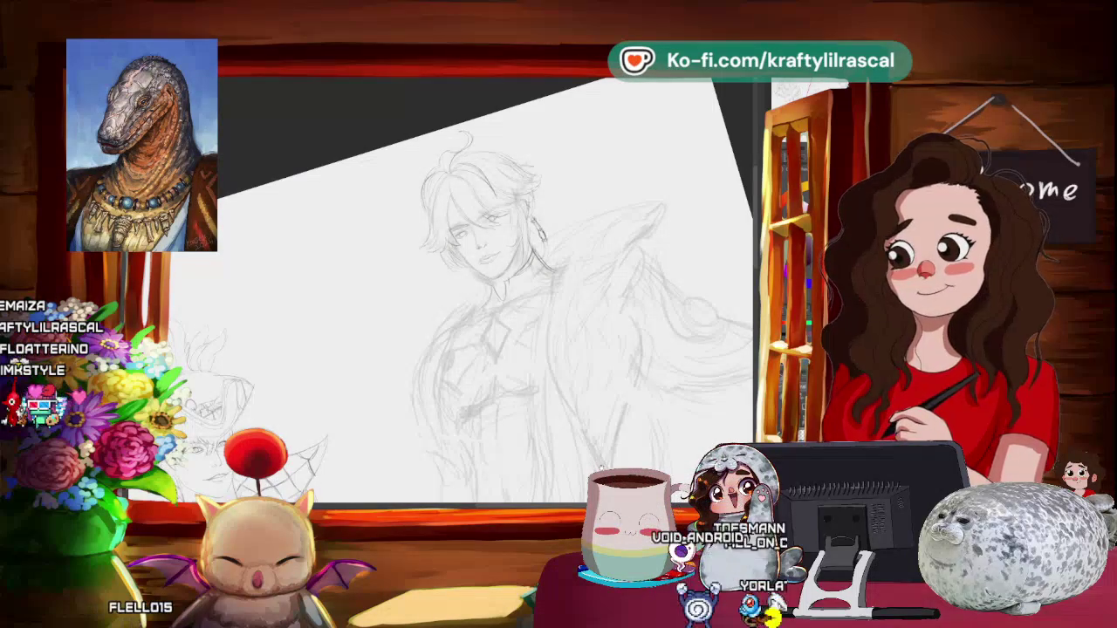
pyautogui.scroll(-5, 454, 288)
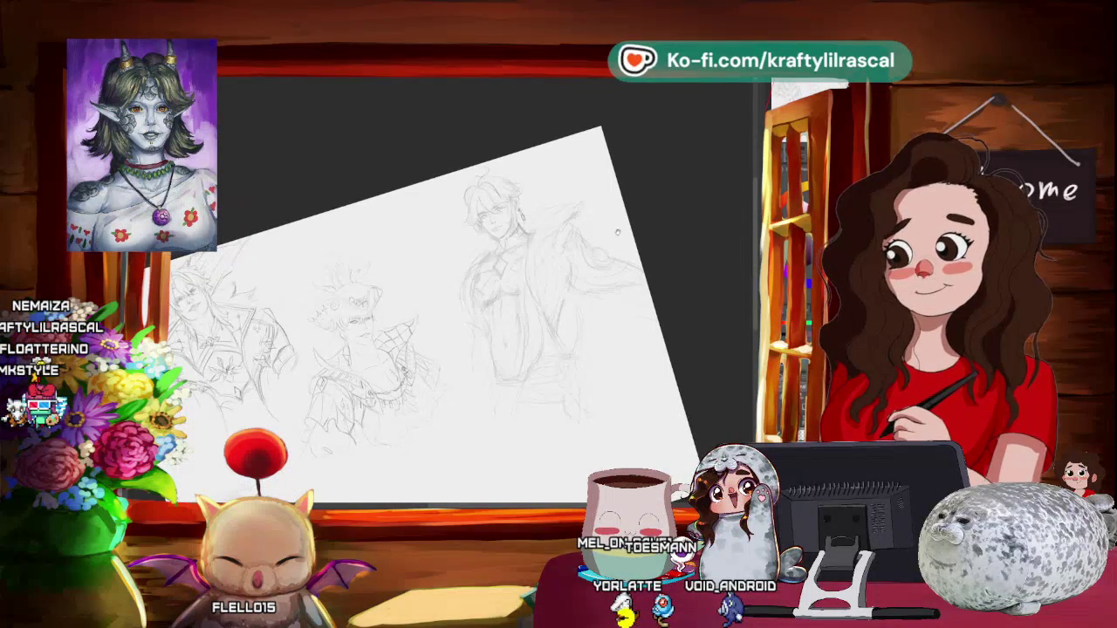
pyautogui.moveTo(618, 288); pyautogui.dragTo(599, 224)
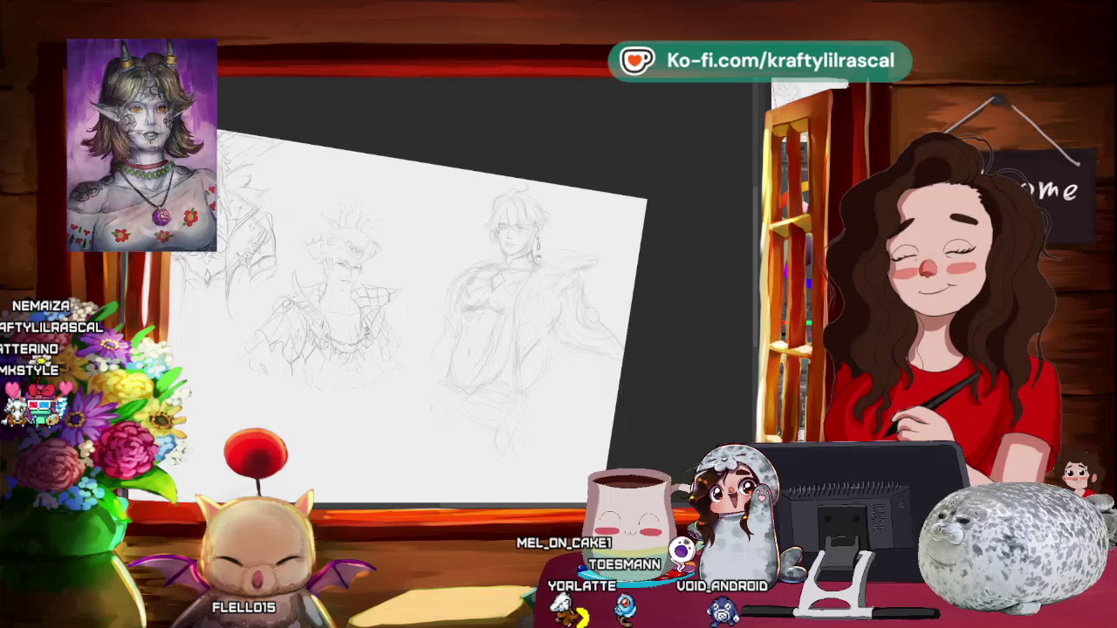
pyautogui.scroll(5, 599, 224)
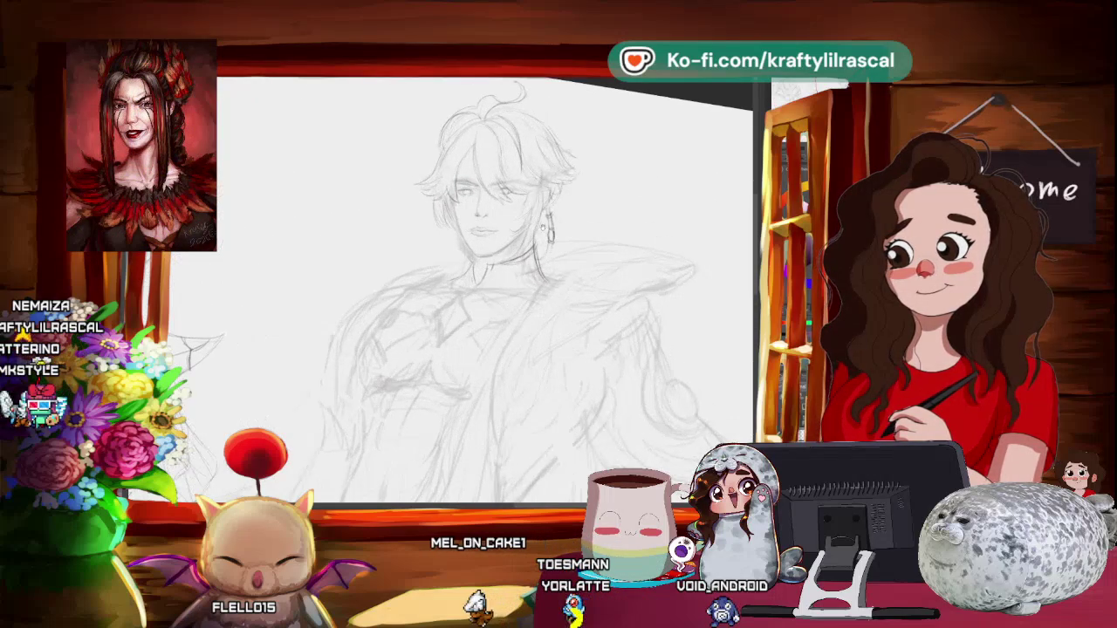
pyautogui.scroll(2, 515, 262)
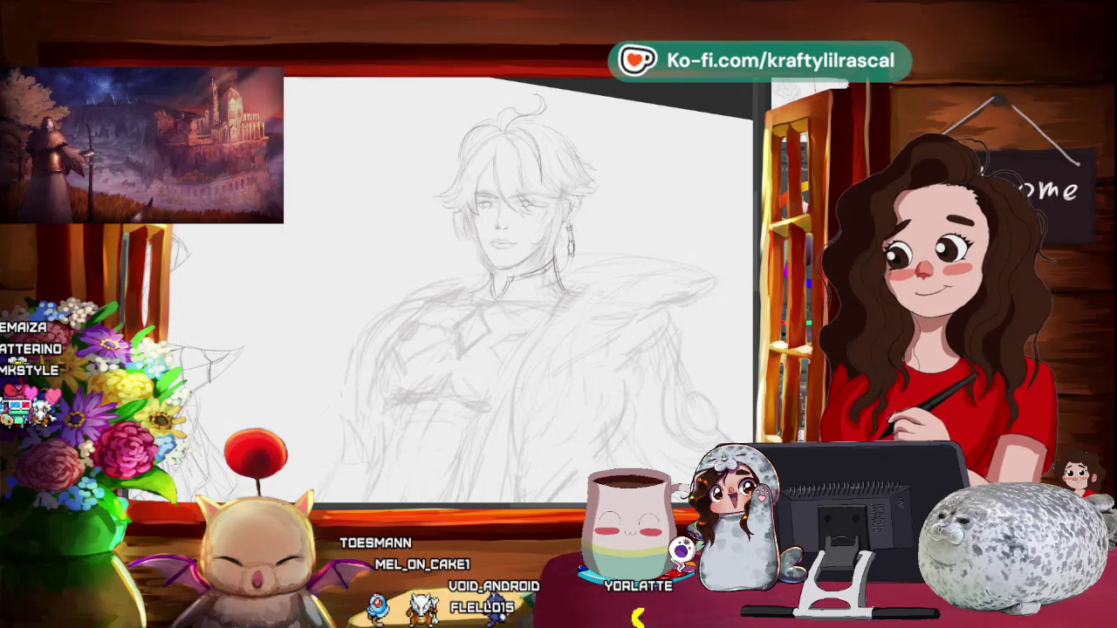
pyautogui.moveTo(550, 303)
pyautogui.mouseDown()
pyautogui.moveTo(541, 294)
pyautogui.moveTo(617, 208)
pyautogui.mouseUp()
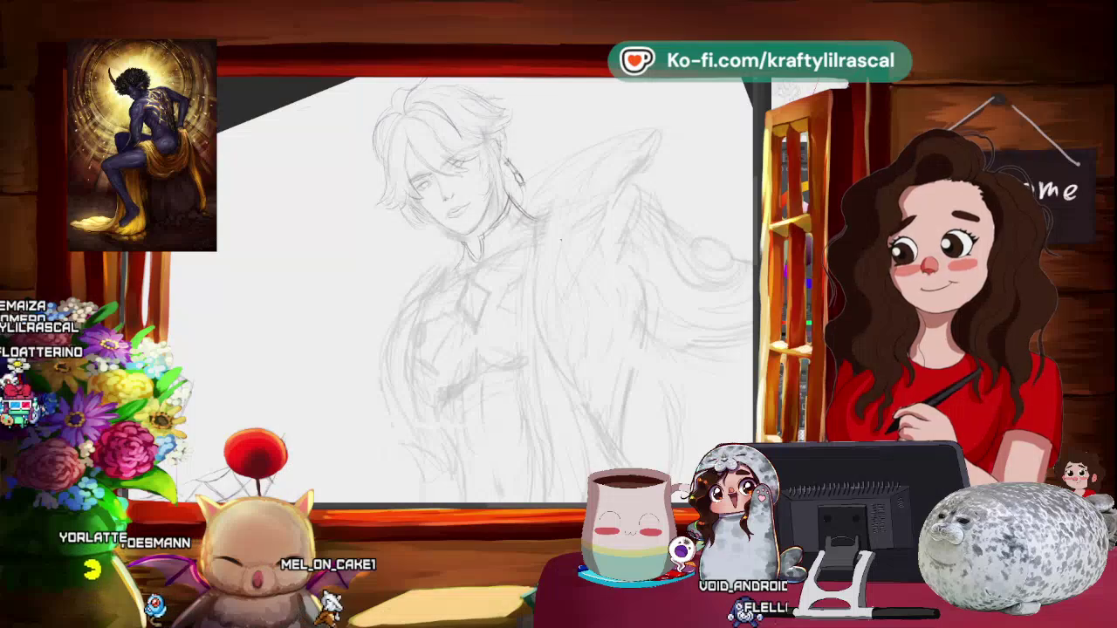
pyautogui.hotkey('ctrl', '0')
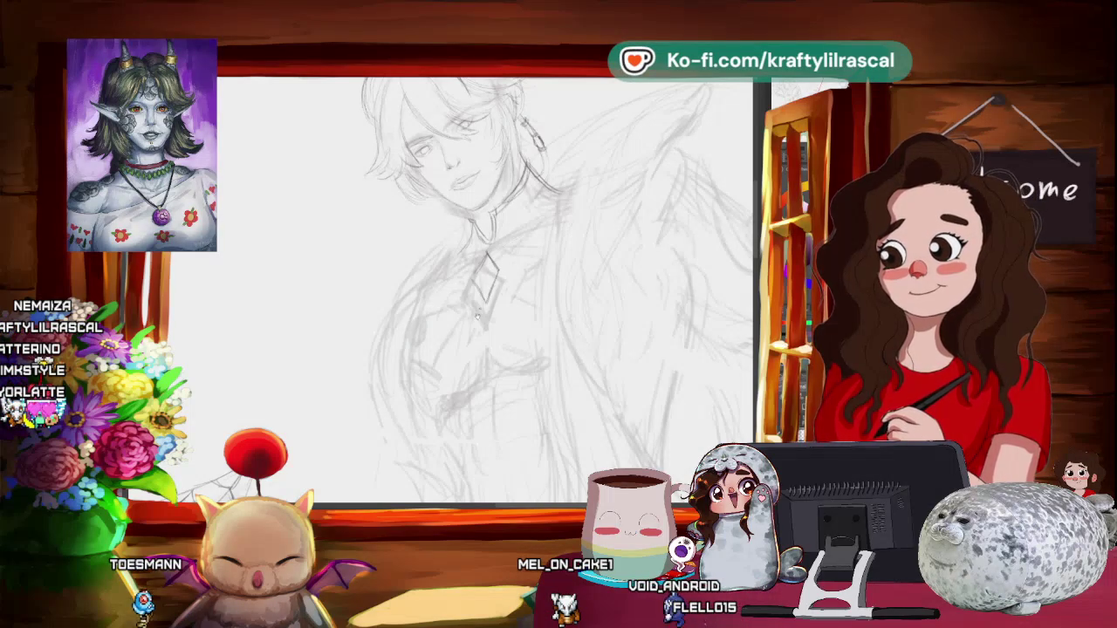
# - Turn the canvas upright, then pan and zoom out to show the neighbouring figure sketches
pyautogui.moveTo(477, 319); pyautogui.dragTo(355, 235)
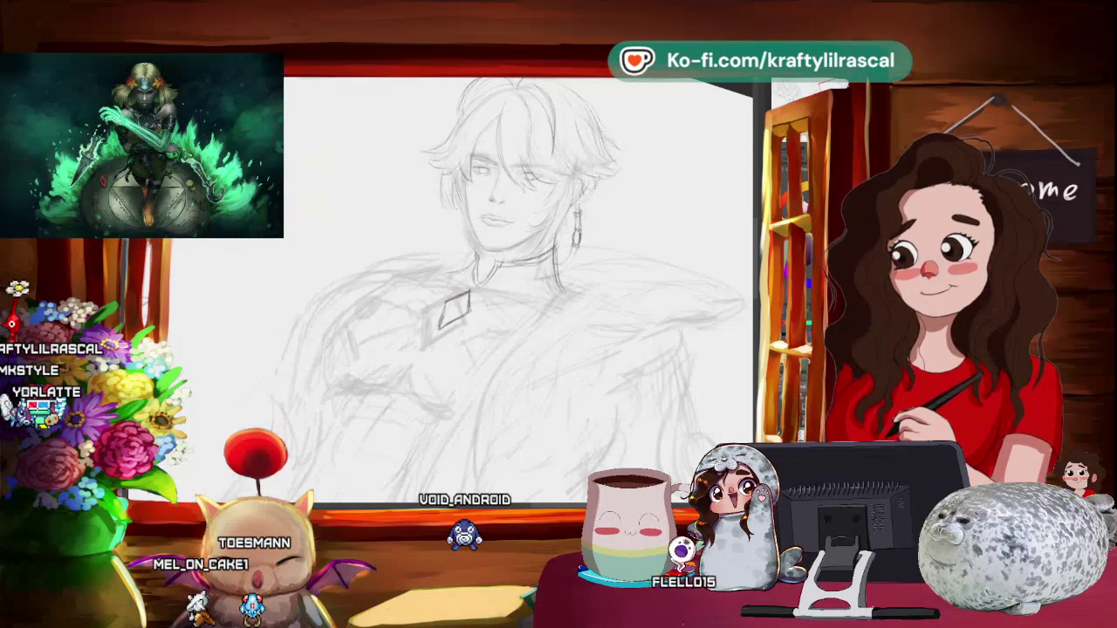
pyautogui.moveTo(646, 393); pyautogui.dragTo(600, 368)
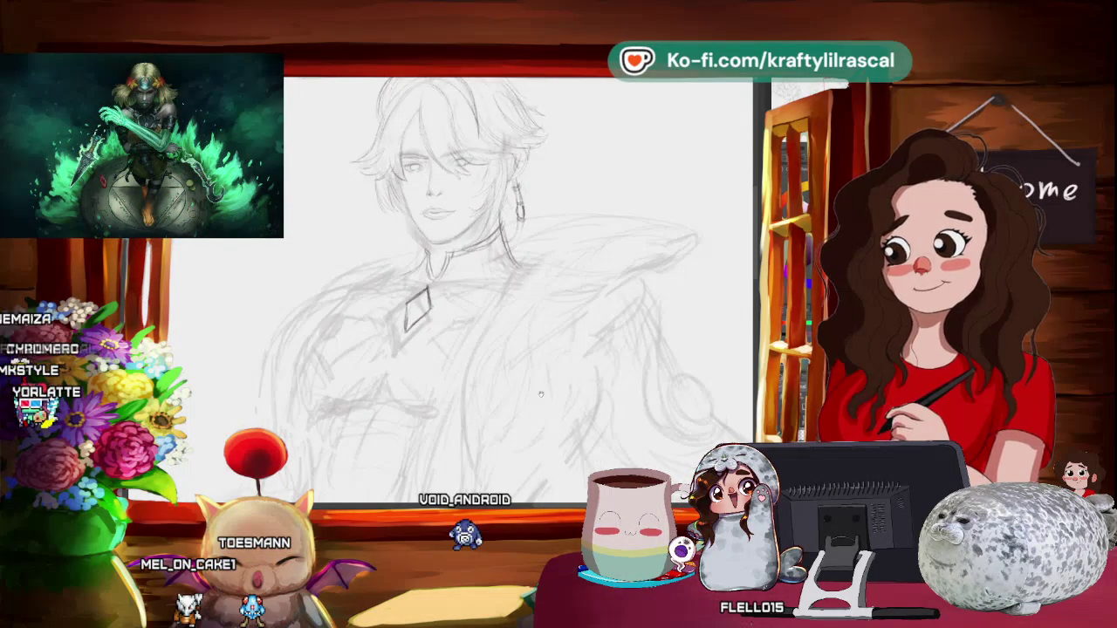
pyautogui.moveTo(635, 323)
pyautogui.mouseDown()
pyautogui.moveTo(679, 349)
pyautogui.moveTo(650, 444)
pyautogui.mouseUp()
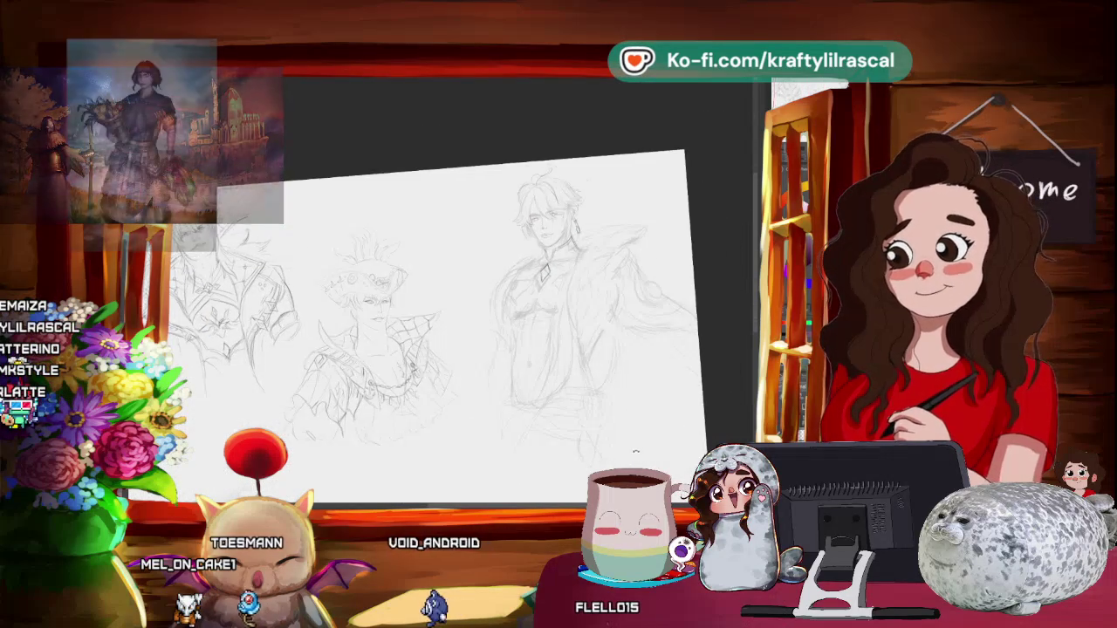
pyautogui.moveTo(650, 444); pyautogui.dragTo(685, 436)
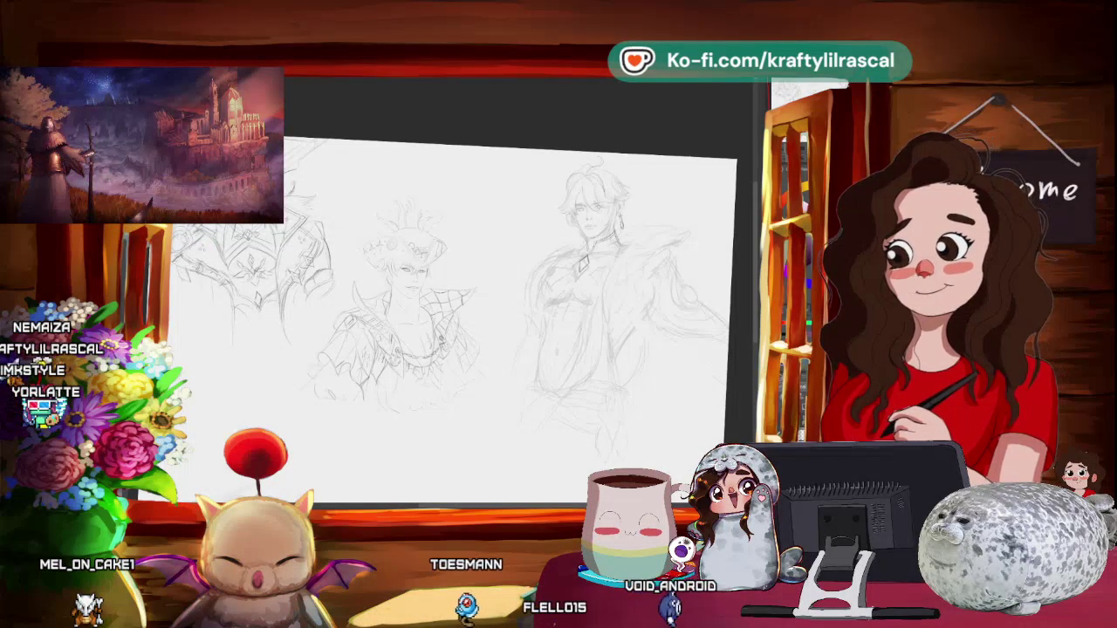
pyautogui.scroll(2, 463, 297)
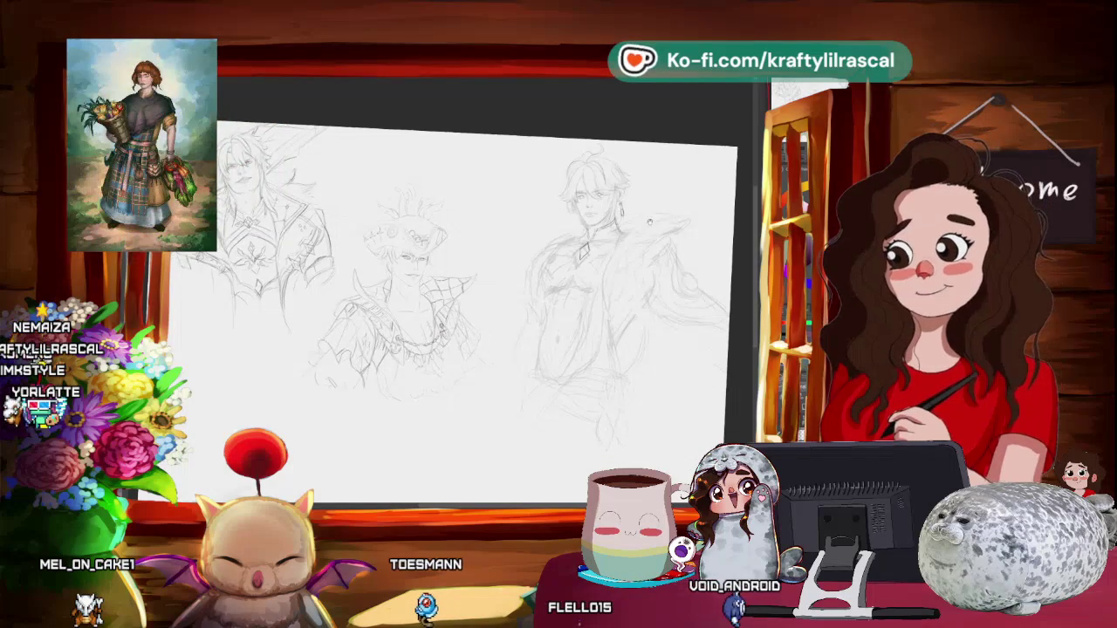
pyautogui.scroll(1, 462, 296)
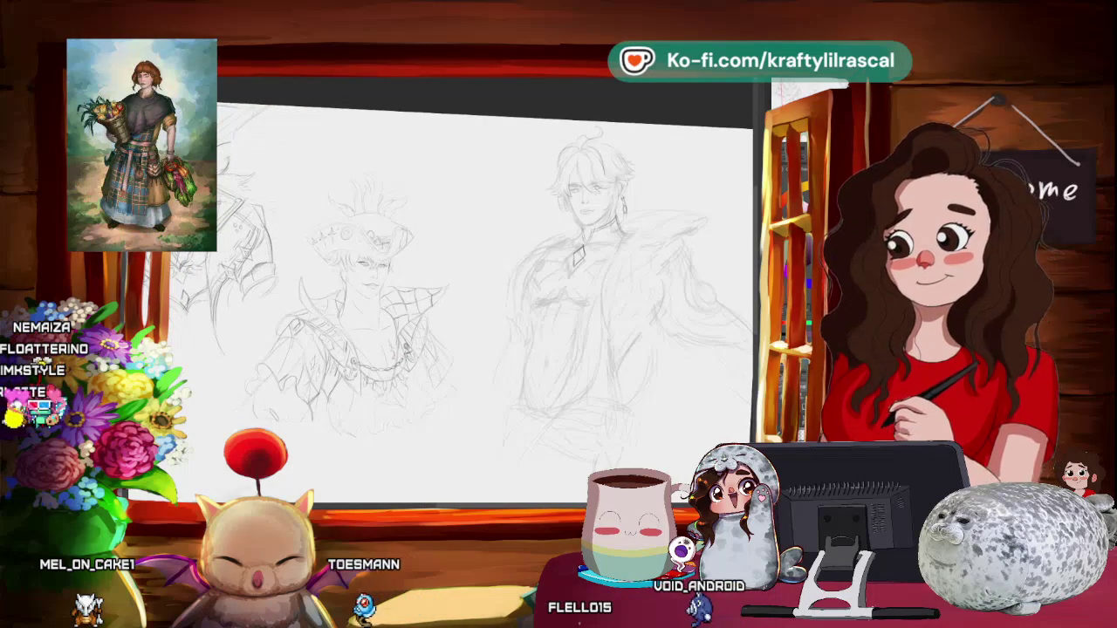
pyautogui.press('5')
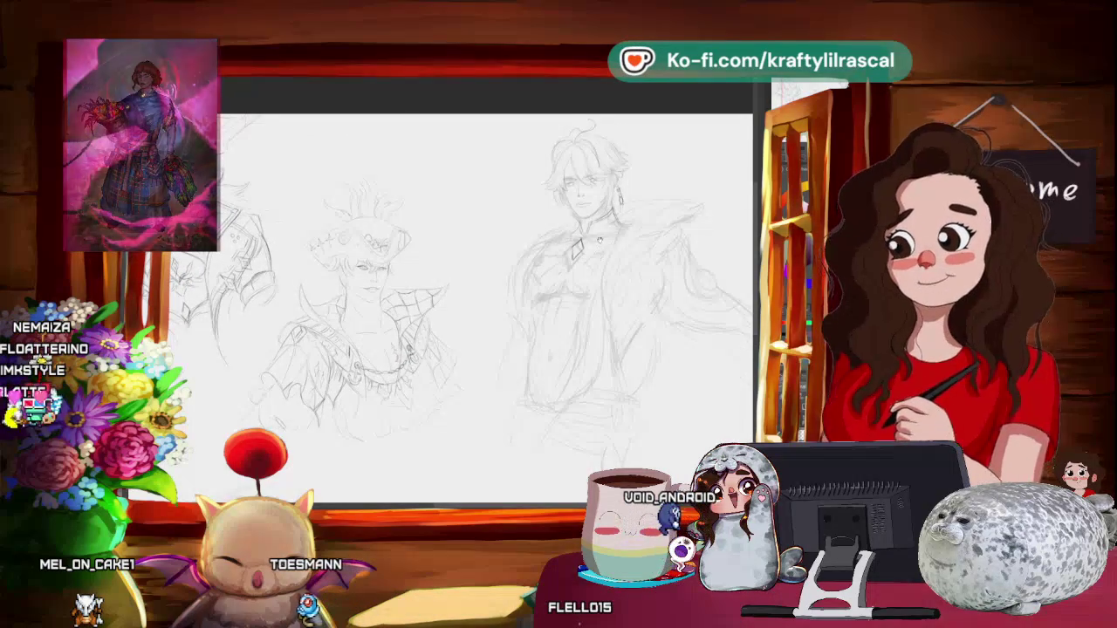
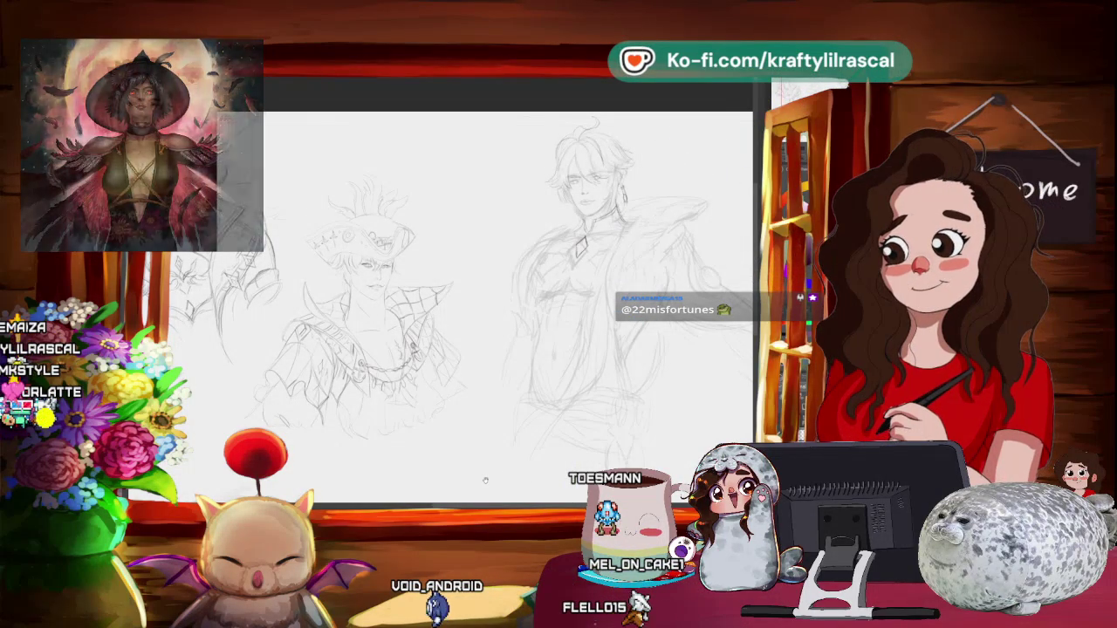
# - Zoom in until the winged young man's sketch fills the canvas
pyautogui.scroll(-2, 485, 480)
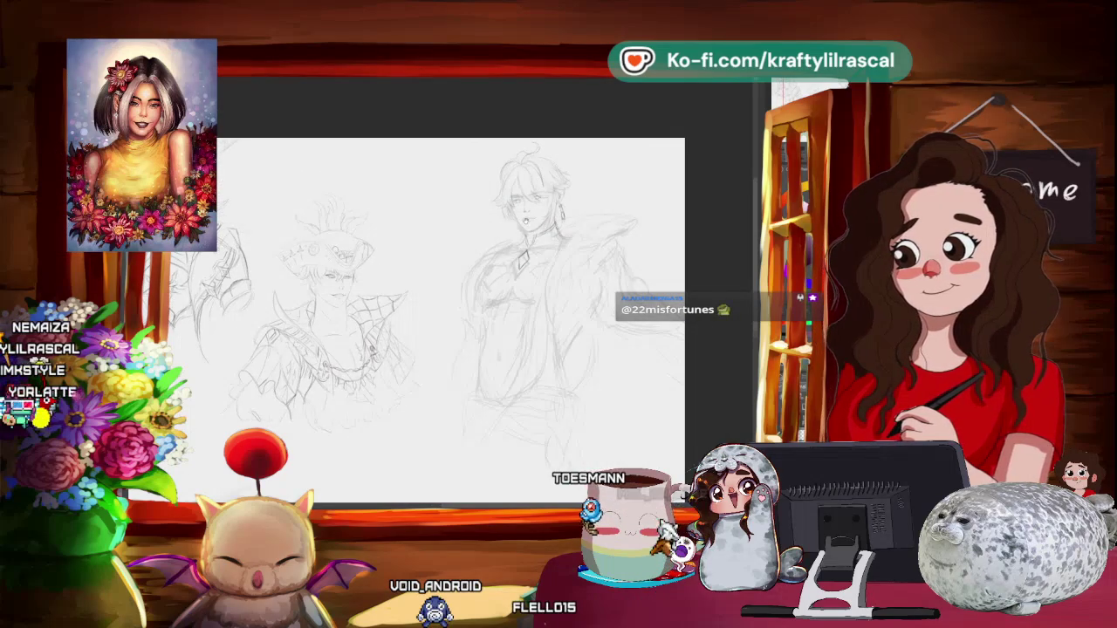
pyautogui.scroll(2, 524, 262)
pyautogui.scroll(2, 524, 262)
pyautogui.scroll(2, 524, 262)
pyautogui.scroll(1, 485, 297)
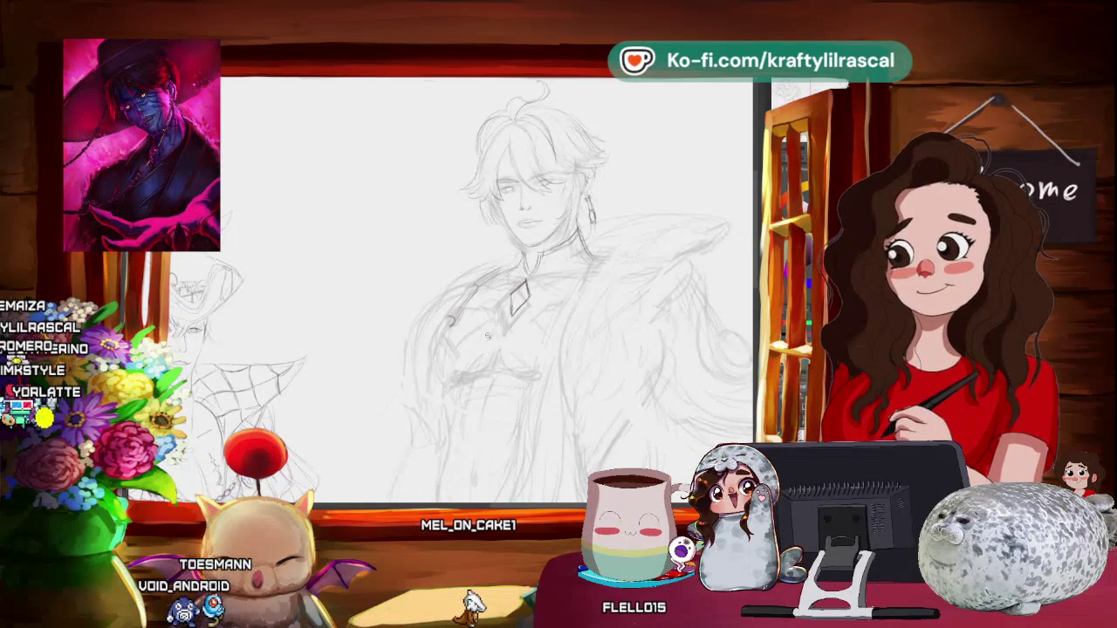
# - Zoom out slightly to frame the young man's shoulder and chest for the strap
pyautogui.scroll(1, 307, 289)
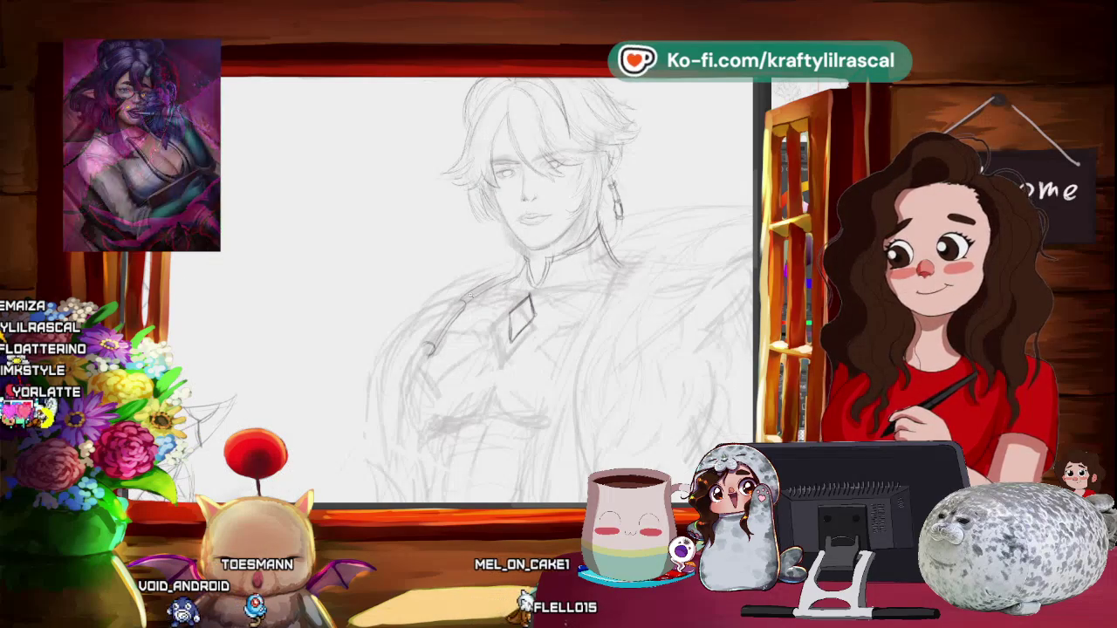
pyautogui.hotkey('ctrl', '-')
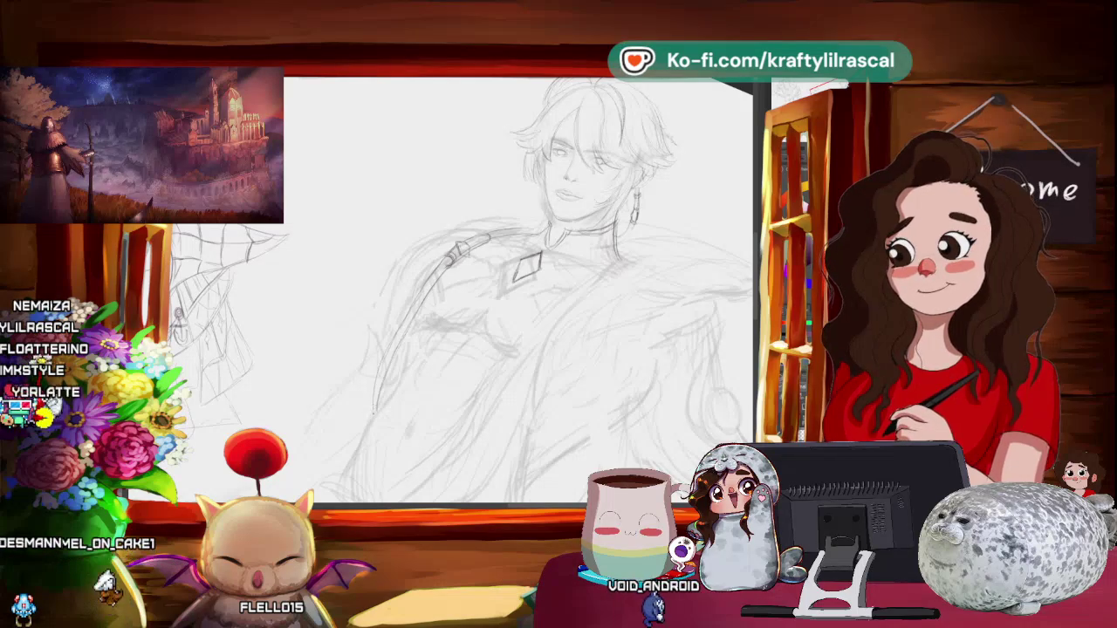
pyautogui.scroll(-3, 518, 290)
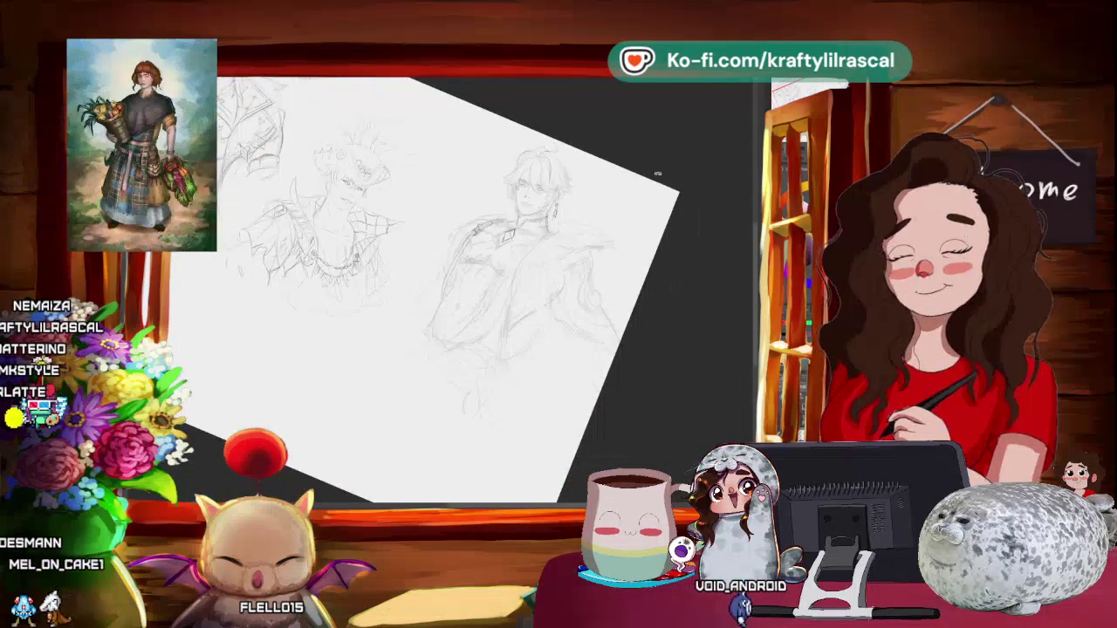
pyautogui.scroll(3, 472, 288)
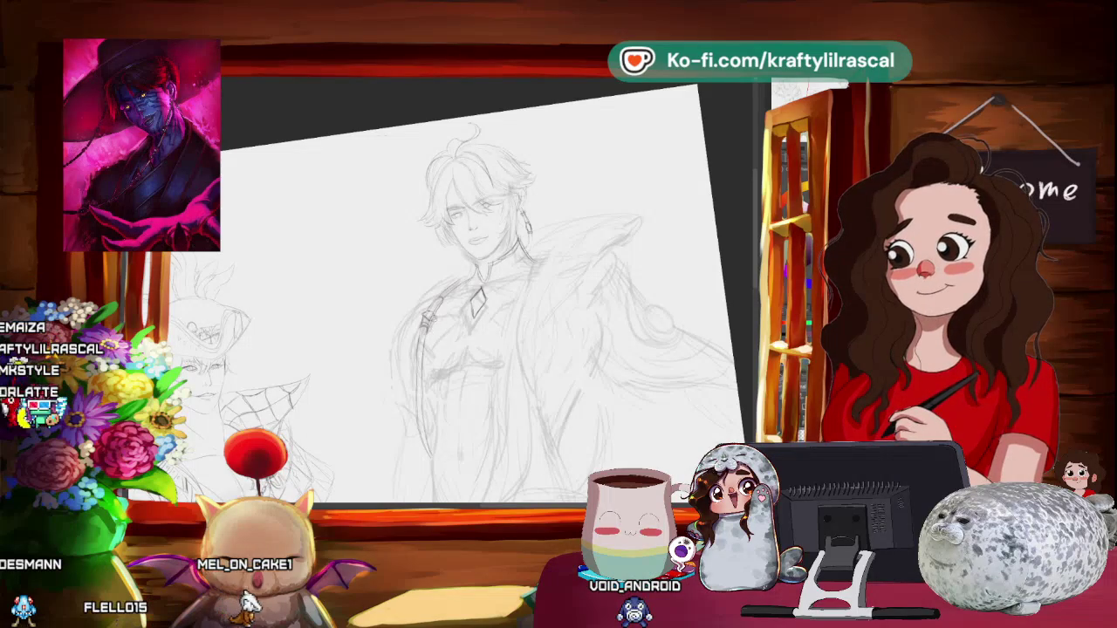
pyautogui.scroll(3, 488, 288)
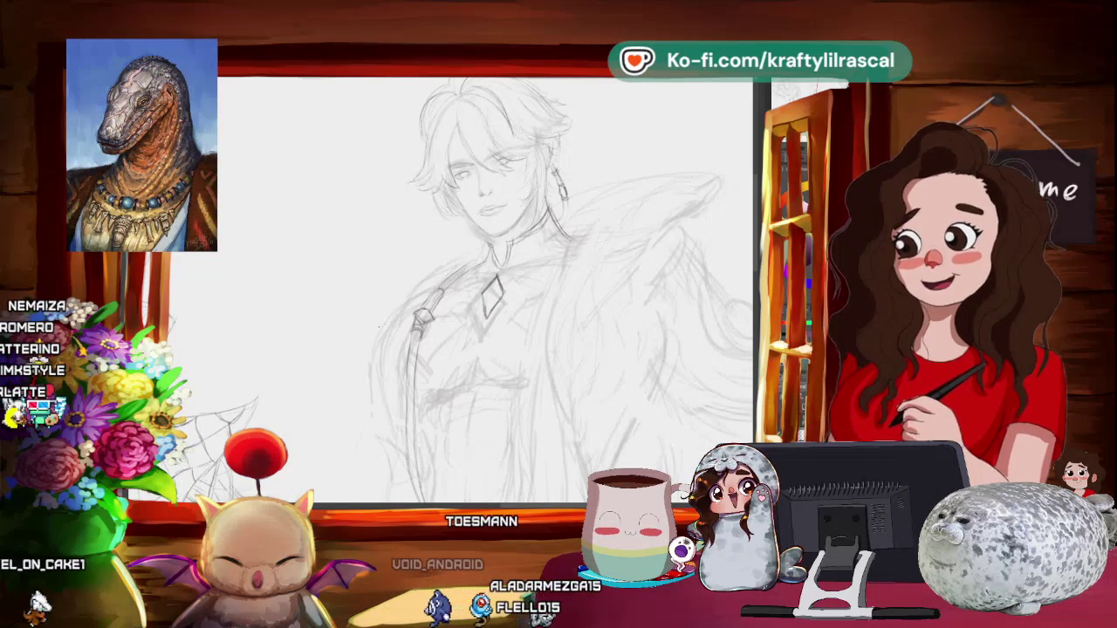
# - Pan and tilt the canvas around the strap clasp, then reset the rotation to straight
pyautogui.scroll(3, 524, 288)
pyautogui.moveTo(524, 288); pyautogui.dragTo(489, 267)
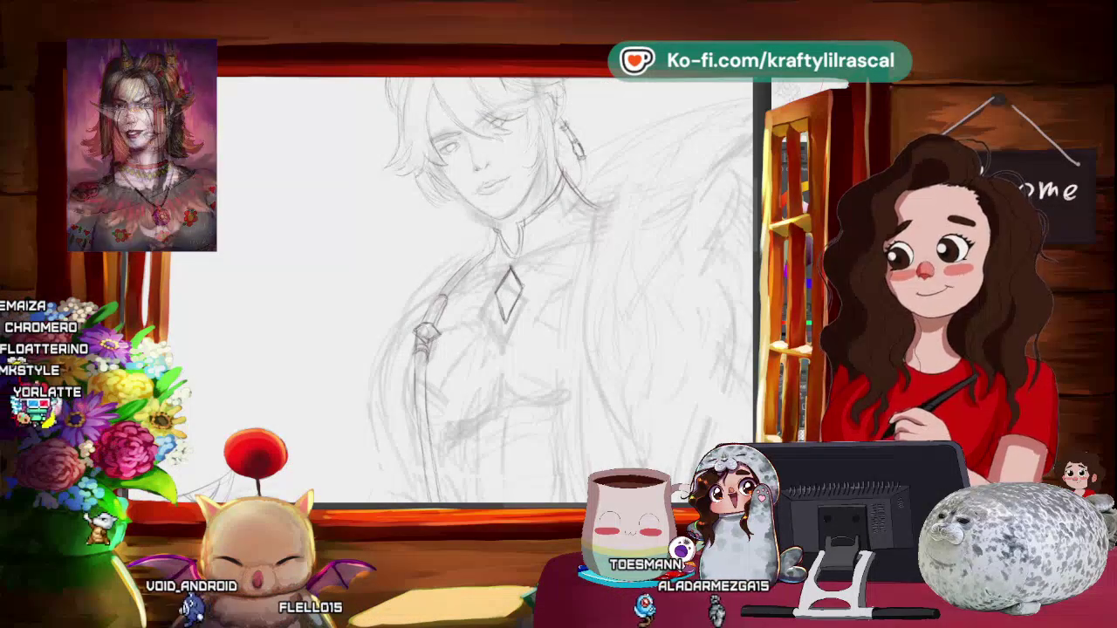
pyautogui.moveTo(465, 341); pyautogui.dragTo(518, 293)
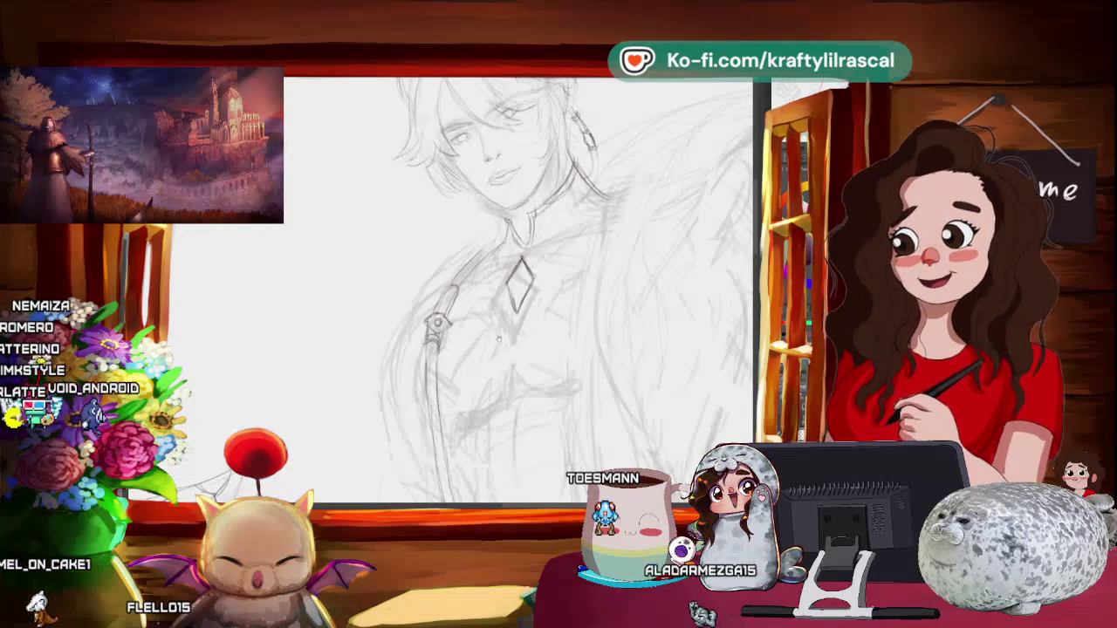
pyautogui.scroll(-3, 498, 339)
pyautogui.moveTo(499, 339); pyautogui.dragTo(479, 379)
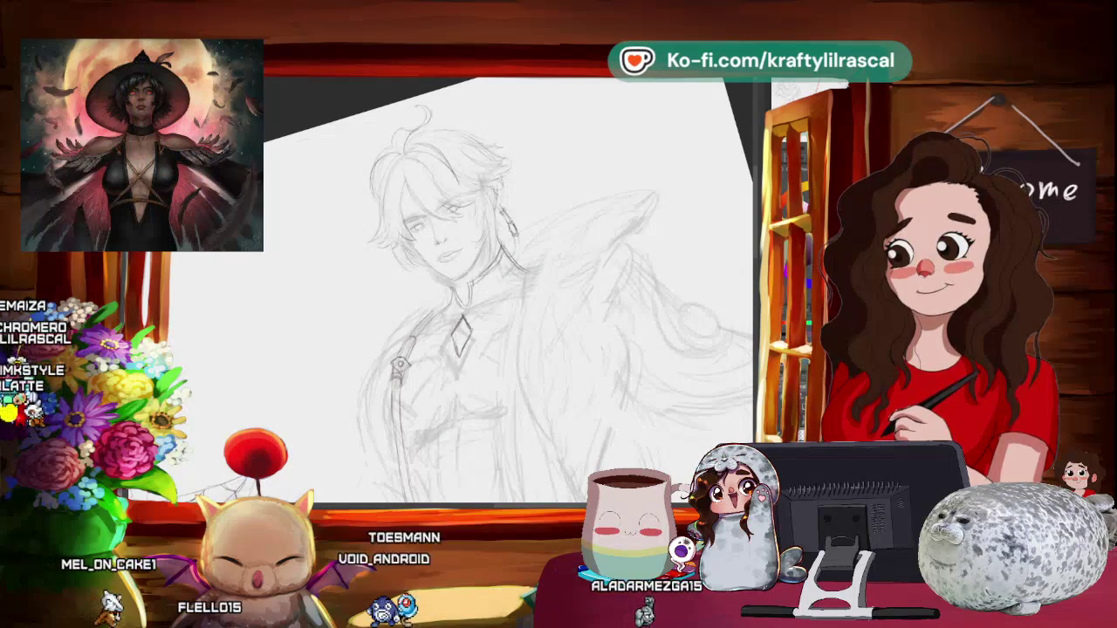
pyautogui.hotkey('ctrl', '0')
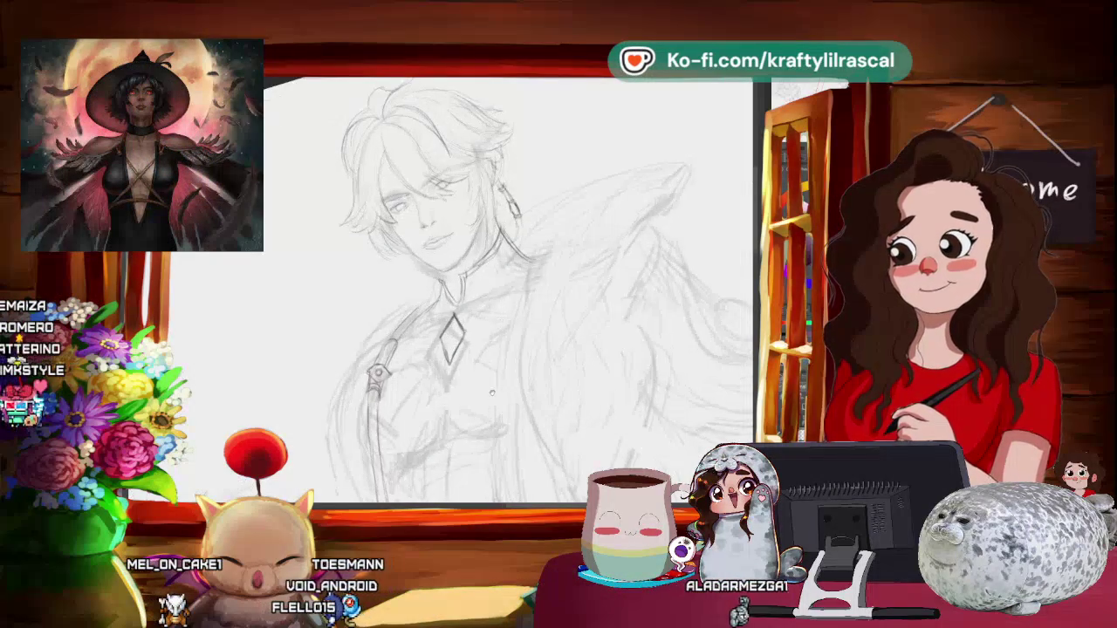
pyautogui.moveTo(492, 392); pyautogui.dragTo(472, 314)
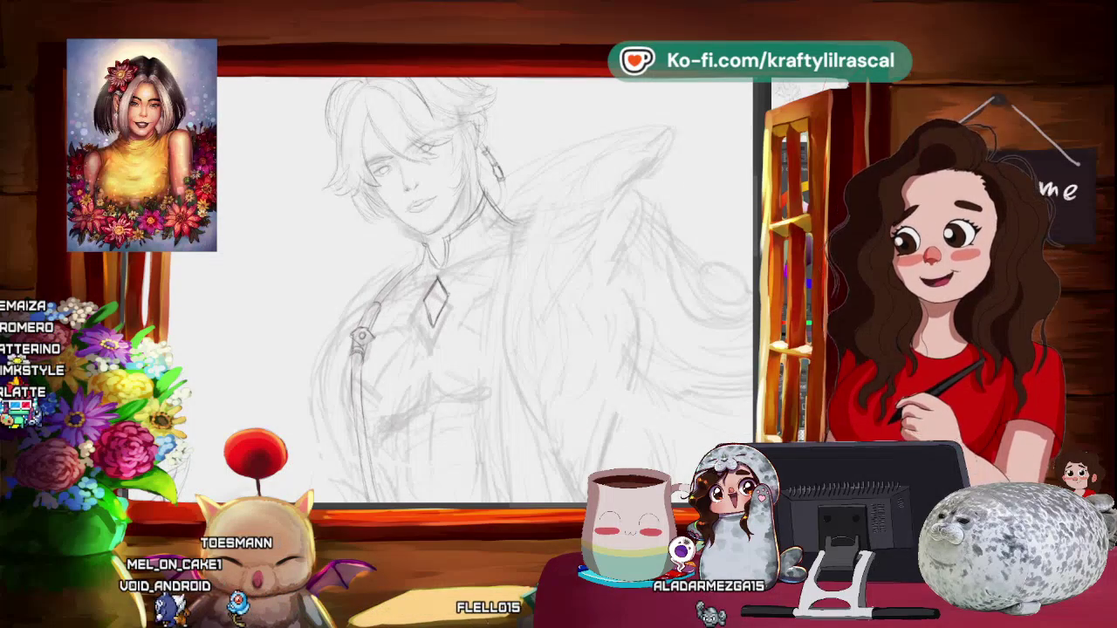
pyautogui.moveTo(428, 375); pyautogui.dragTo(420, 363)
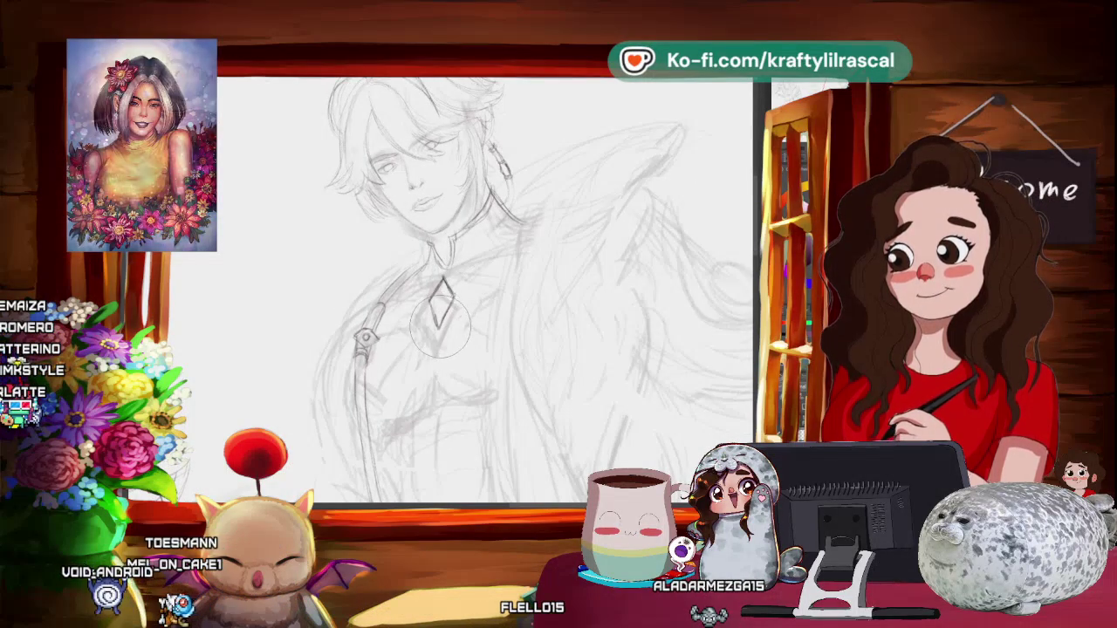
pyautogui.moveTo(529, 284)
pyautogui.mouseDown()
pyautogui.moveTo(528, 299)
pyautogui.moveTo(541, 295)
pyautogui.mouseUp()
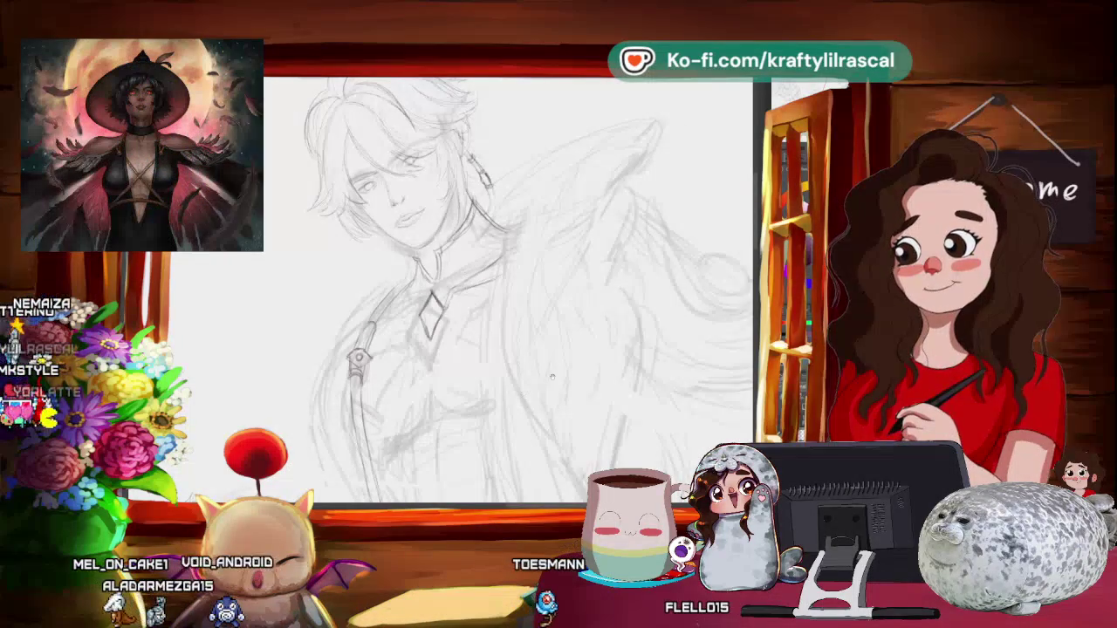
pyautogui.moveTo(508, 382); pyautogui.dragTo(551, 428)
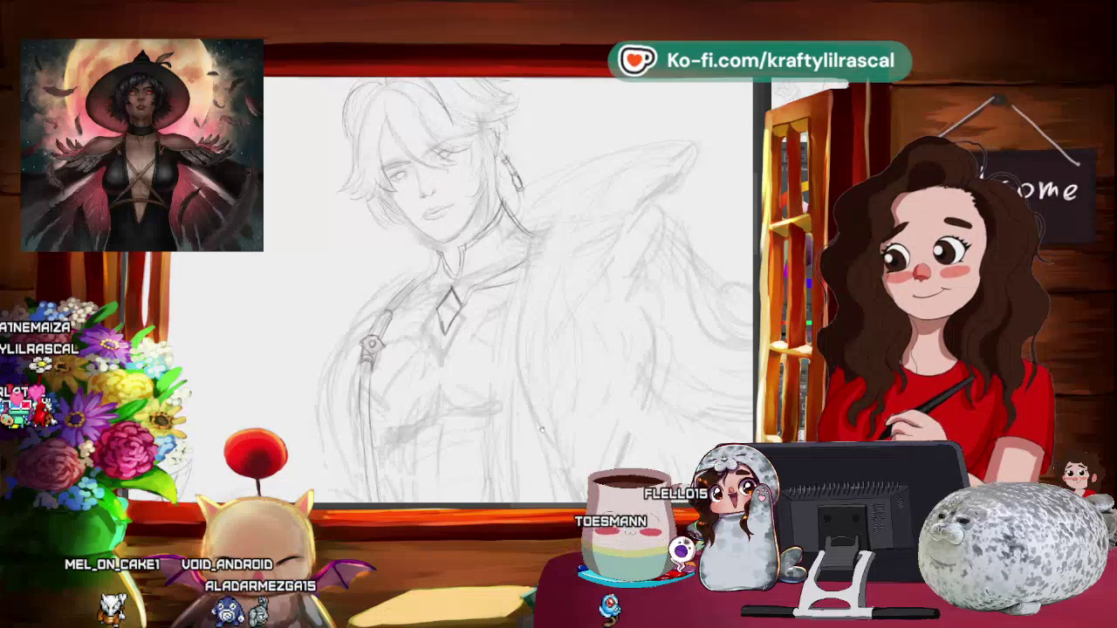
pyautogui.moveTo(551, 428); pyautogui.dragTo(478, 408)
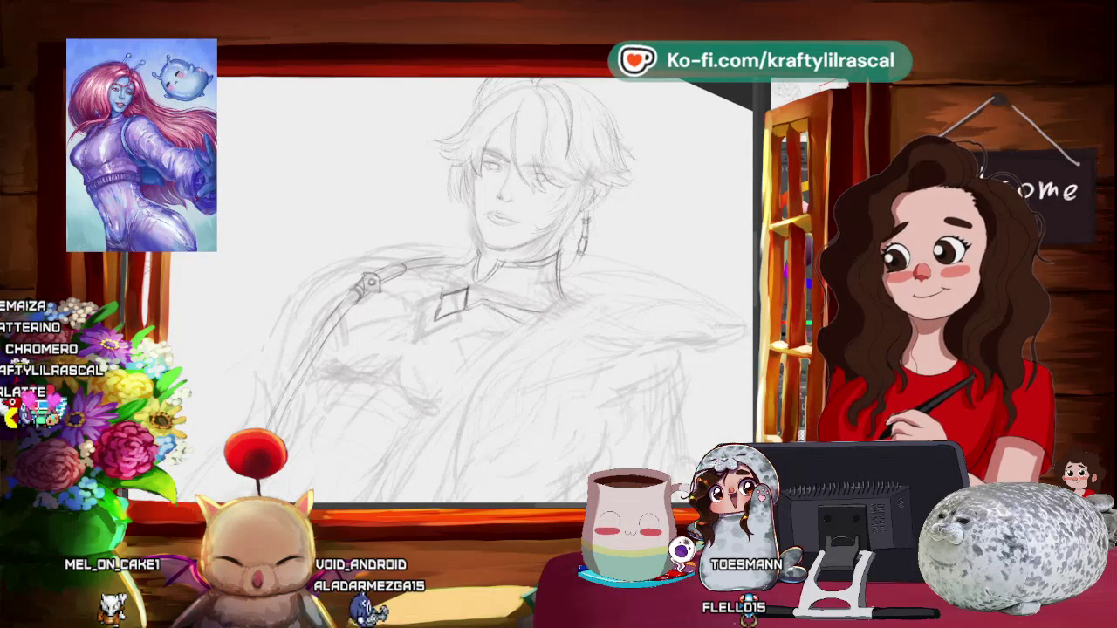
pyautogui.moveTo(576, 375); pyautogui.dragTo(515, 367)
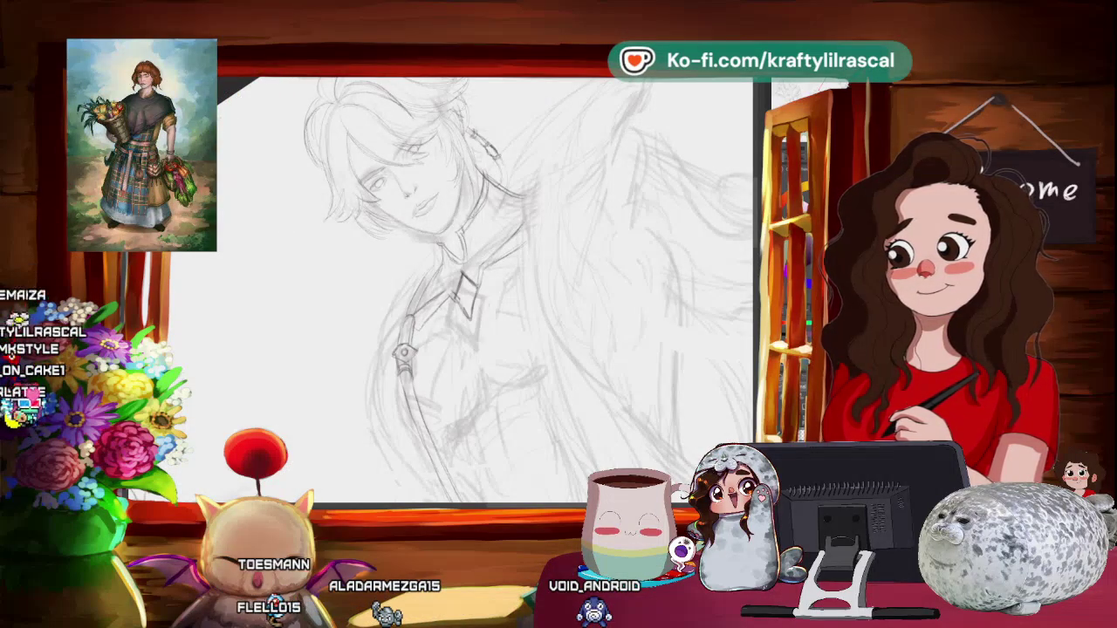
pyautogui.moveTo(541, 257); pyautogui.dragTo(593, 390)
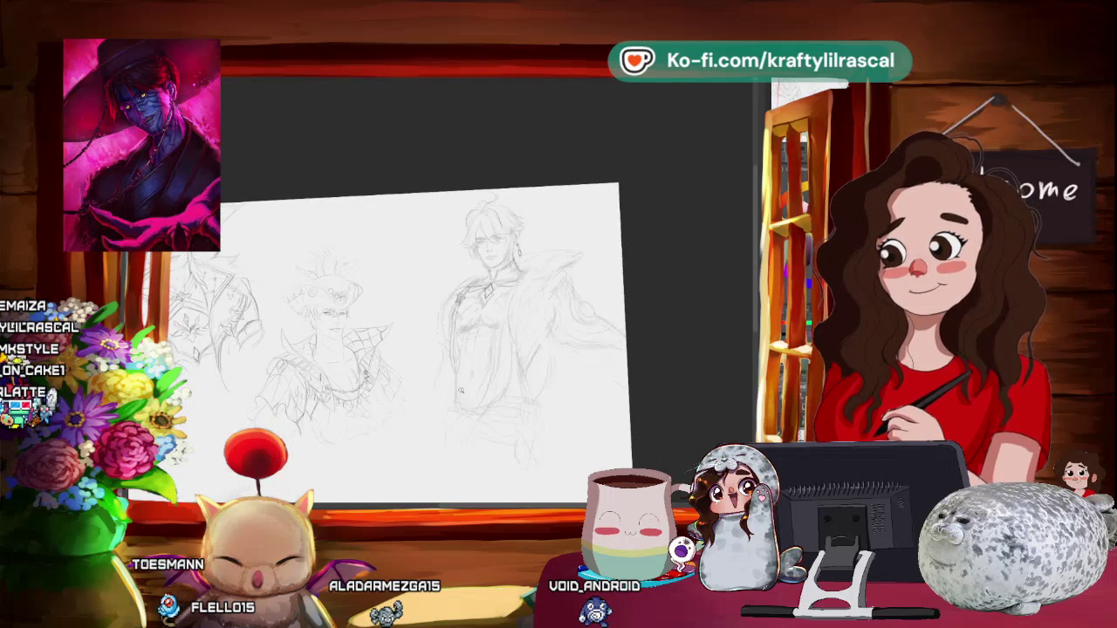
pyautogui.moveTo(461, 391); pyautogui.dragTo(614, 312)
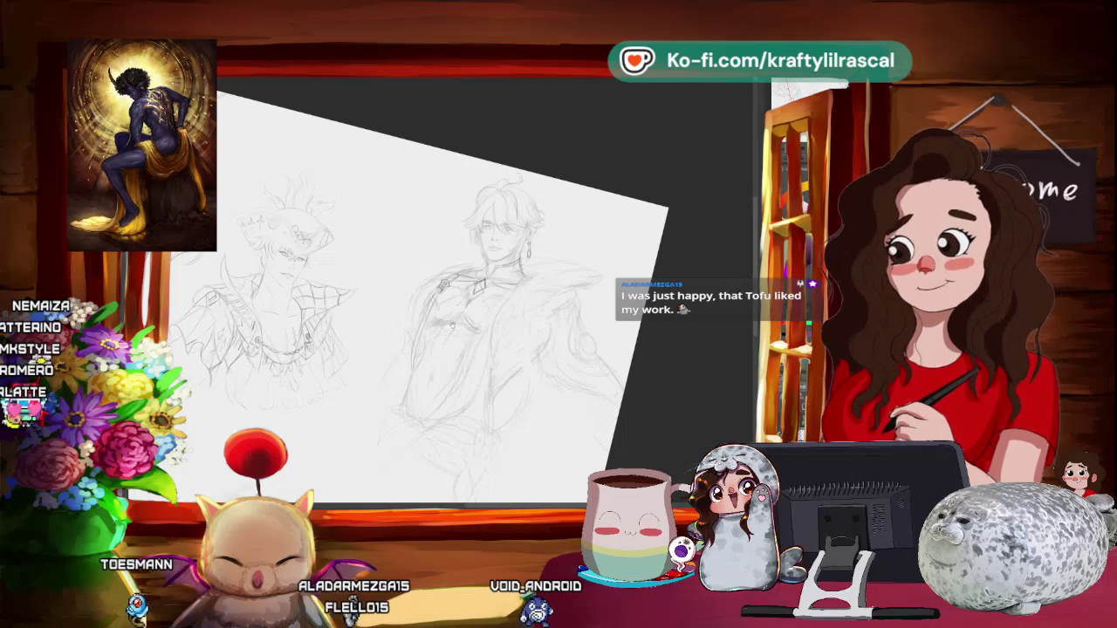
pyautogui.moveTo(524, 288)
pyautogui.mouseDown()
pyautogui.moveTo(656, 255)
pyautogui.moveTo(690, 279)
pyautogui.mouseUp()
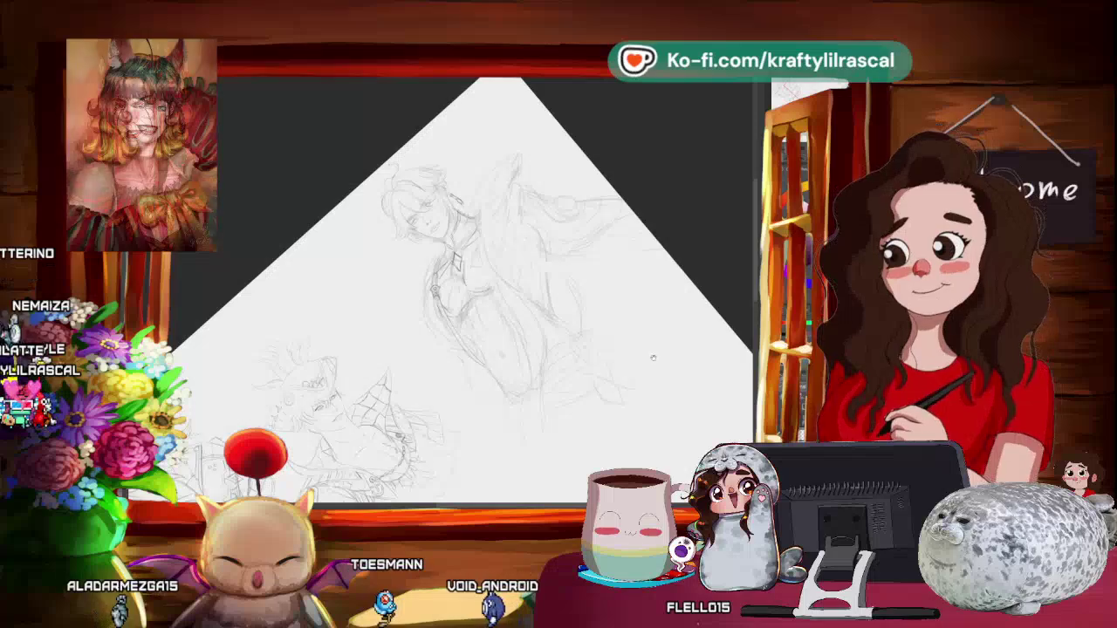
pyautogui.moveTo(653, 358); pyautogui.dragTo(636, 372)
pyautogui.moveTo(555, 448); pyautogui.dragTo(600, 394)
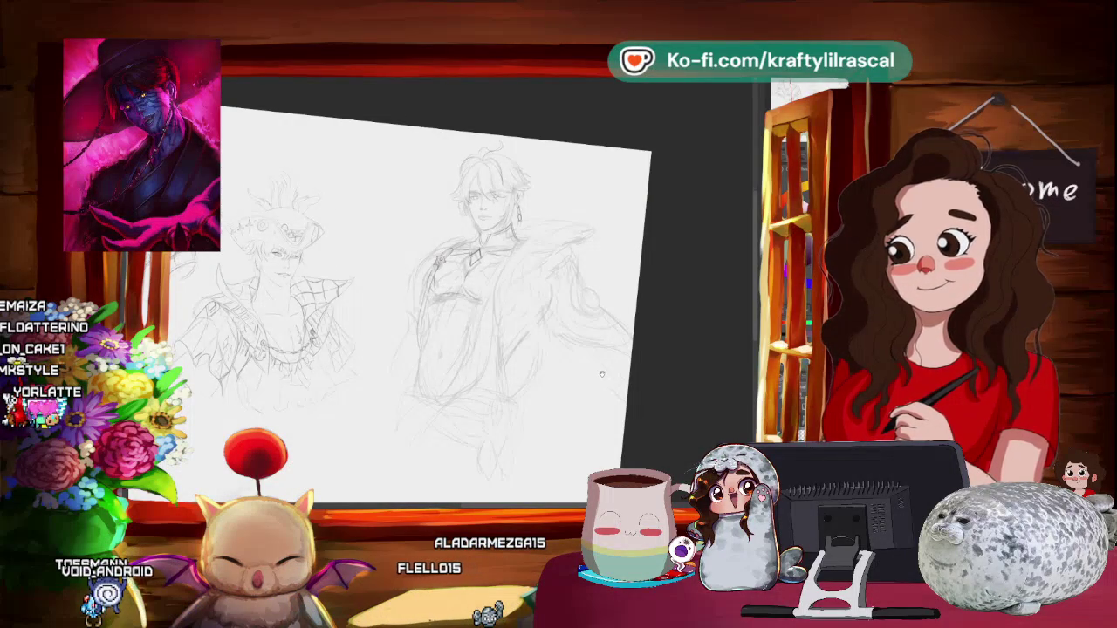
pyautogui.moveTo(602, 374); pyautogui.dragTo(611, 367)
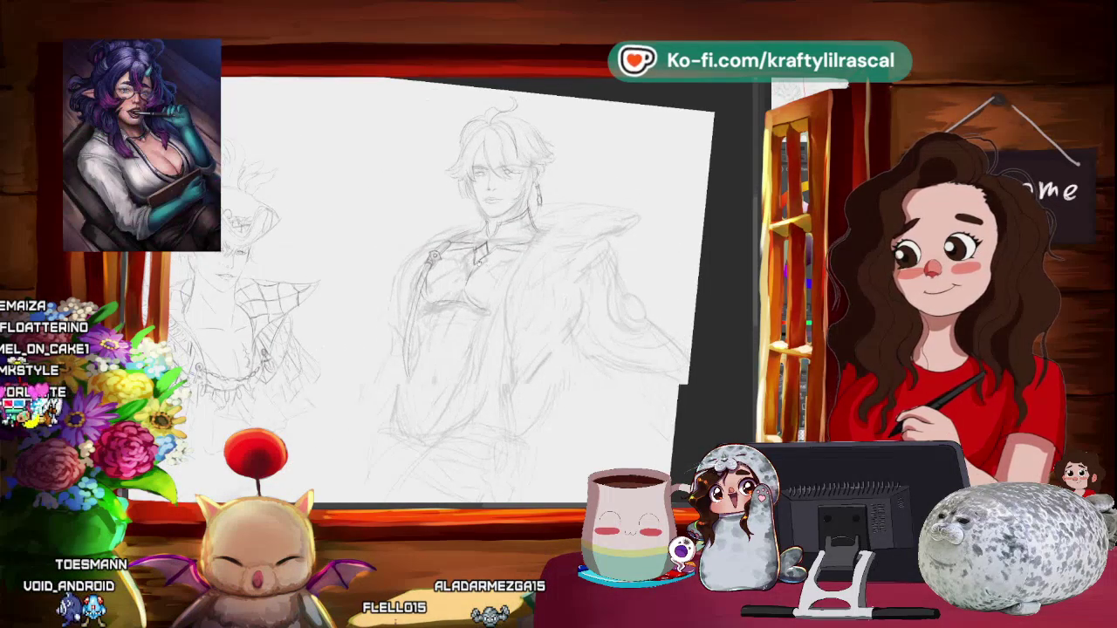
pyautogui.moveTo(489, 288); pyautogui.dragTo(524, 279)
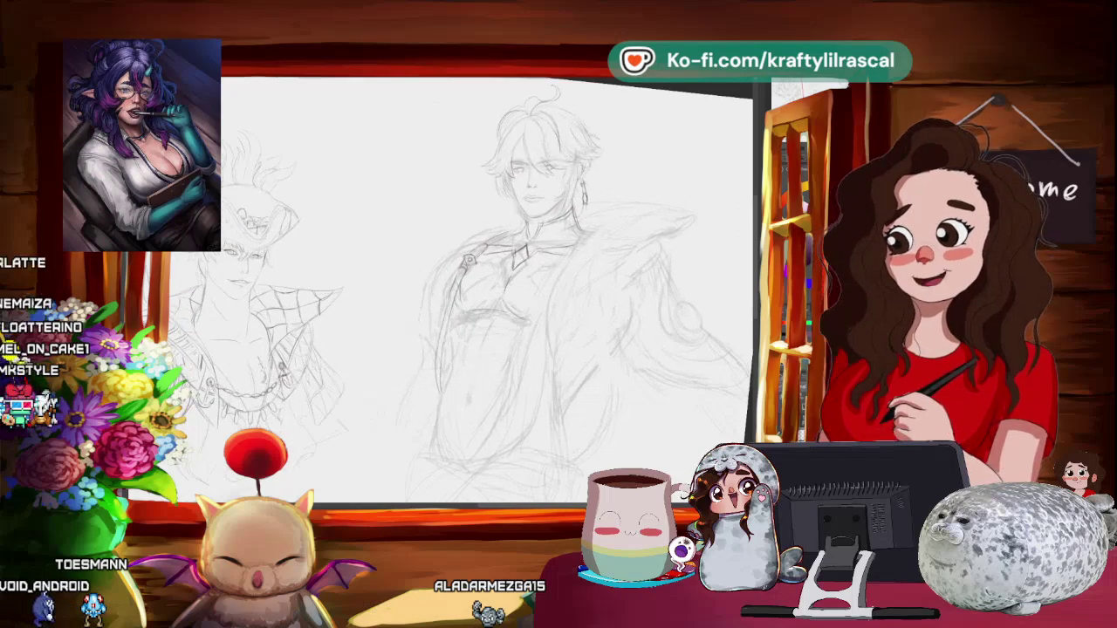
pyautogui.moveTo(344, 273); pyautogui.dragTo(380, 205)
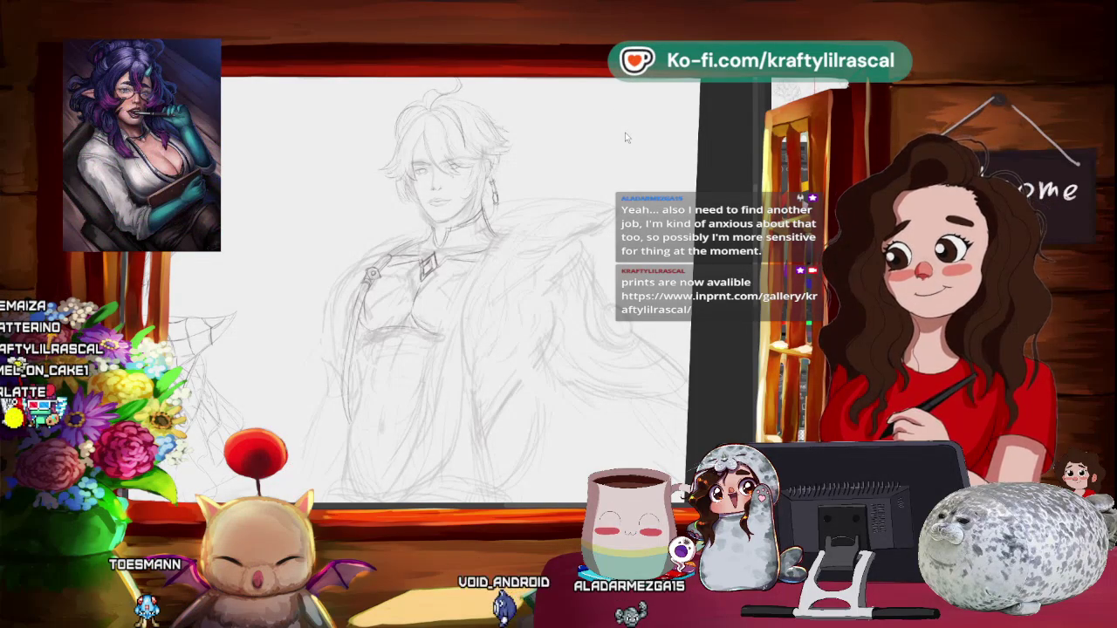
pyautogui.moveTo(626, 137); pyautogui.dragTo(679, 146)
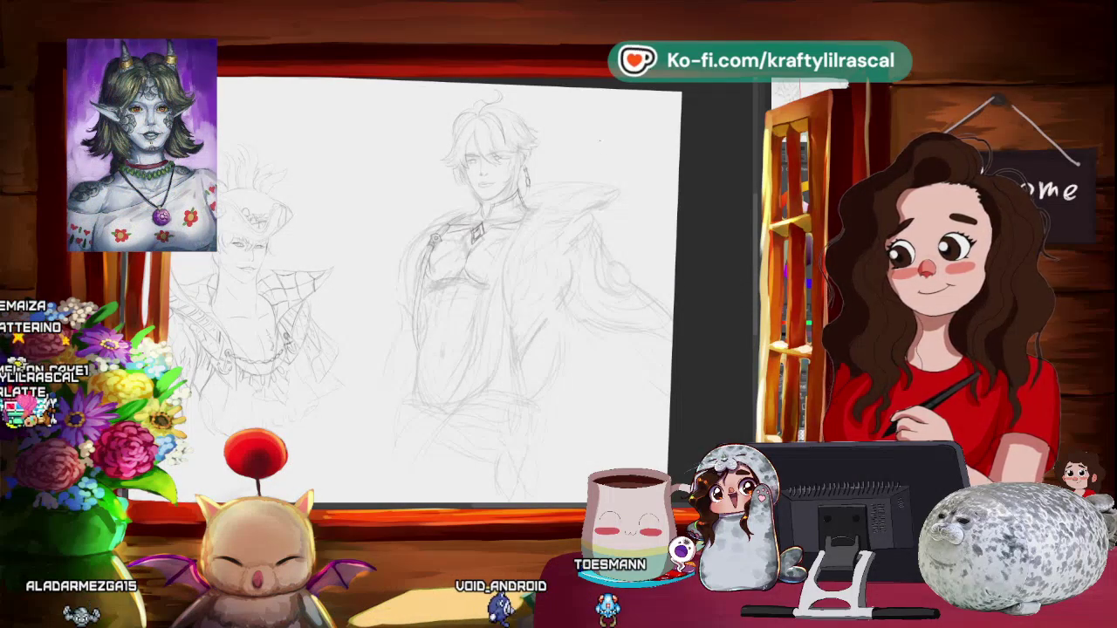
pyautogui.scroll(1, 510, 281)
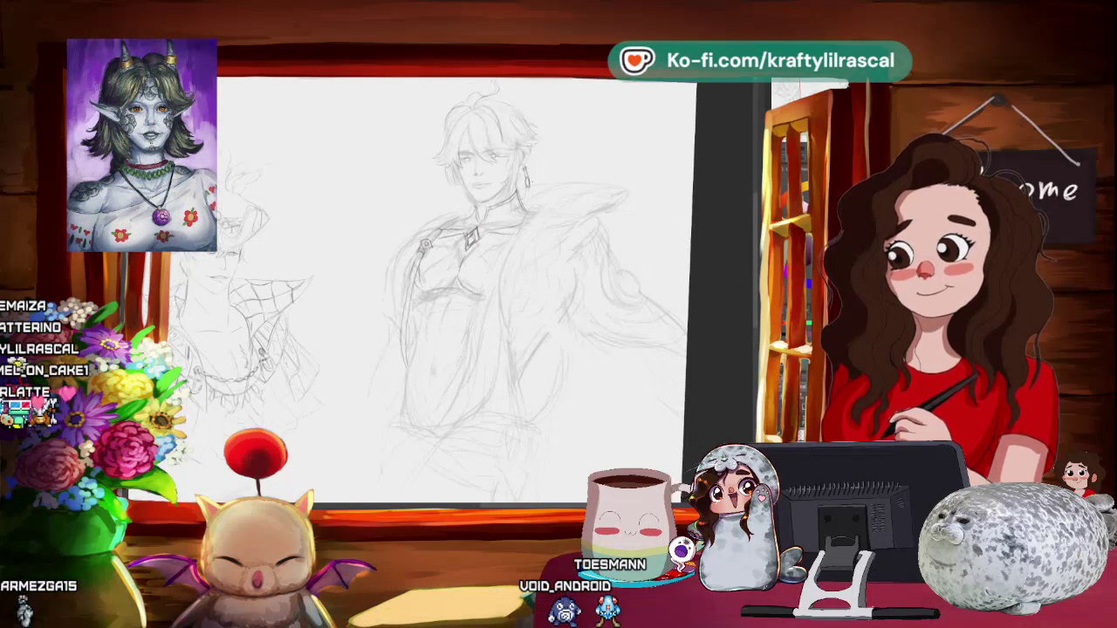
pyautogui.scroll(1, 472, 262)
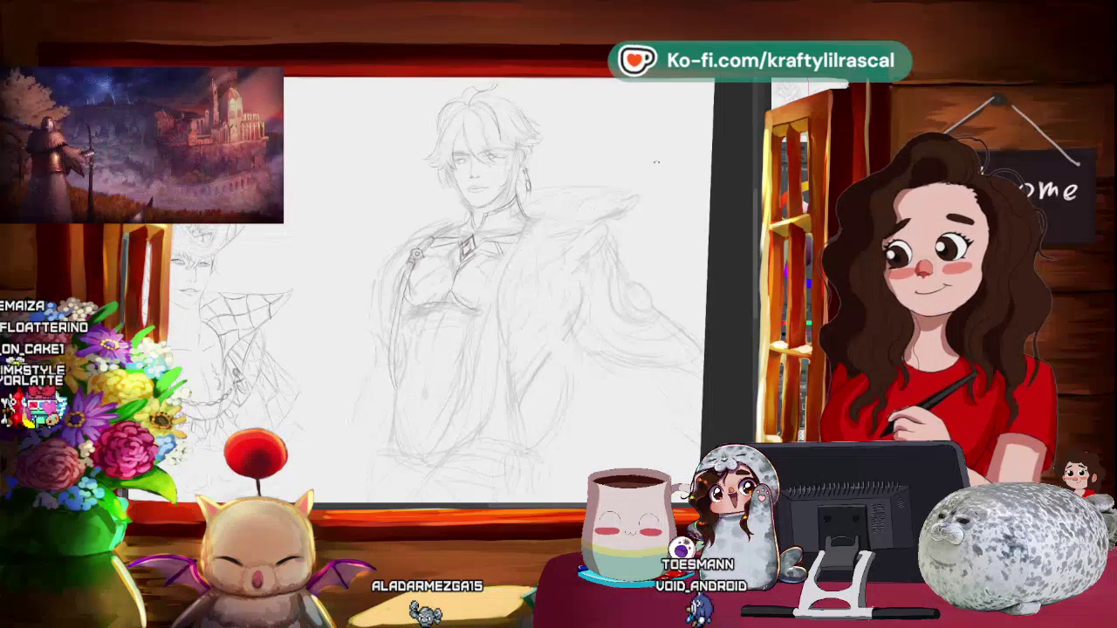
pyautogui.moveTo(657, 162); pyautogui.dragTo(579, 331)
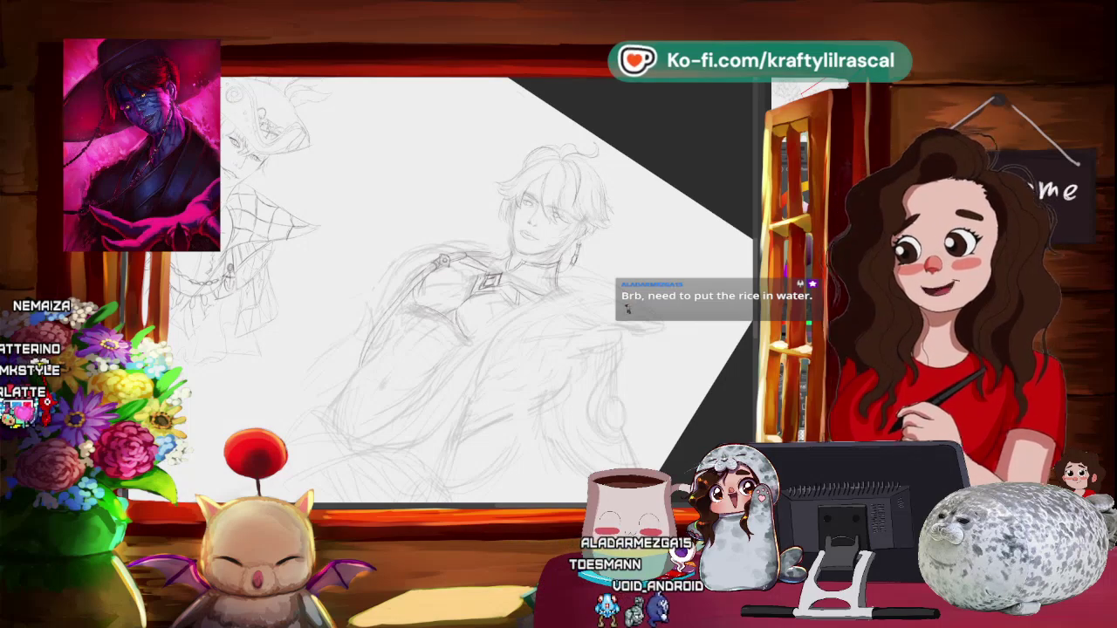
pyautogui.moveTo(535, 123)
pyautogui.mouseDown()
pyautogui.moveTo(537, 348)
pyautogui.moveTo(550, 336)
pyautogui.mouseUp()
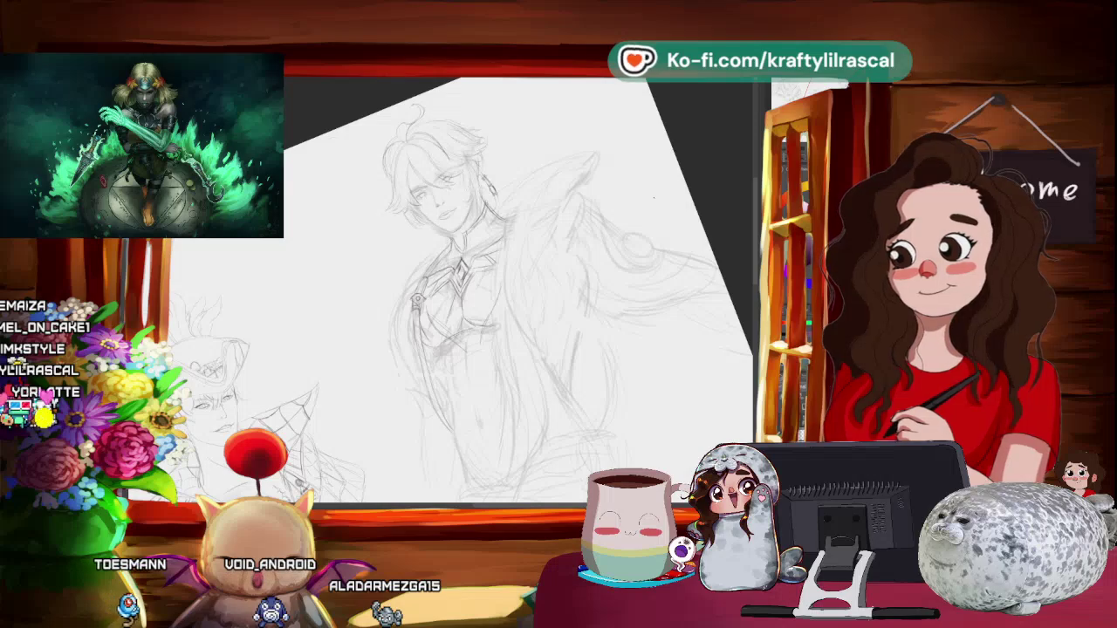
pyautogui.moveTo(428, 262); pyautogui.dragTo(472, 279)
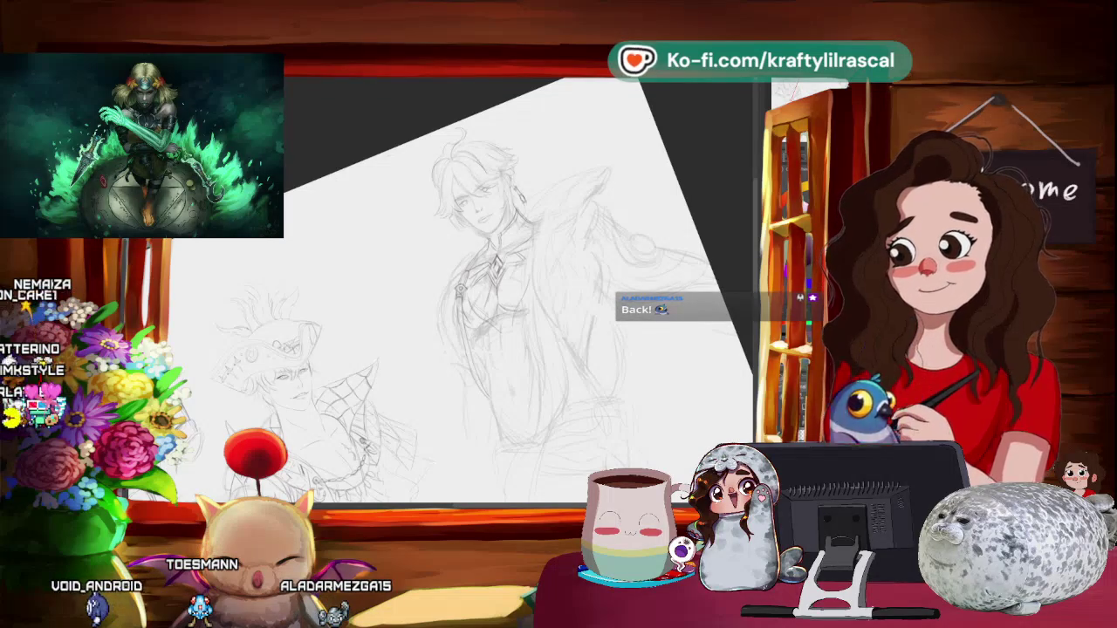
pyautogui.moveTo(583, 266)
pyautogui.mouseDown()
pyautogui.moveTo(543, 288)
pyautogui.moveTo(568, 288)
pyautogui.mouseUp()
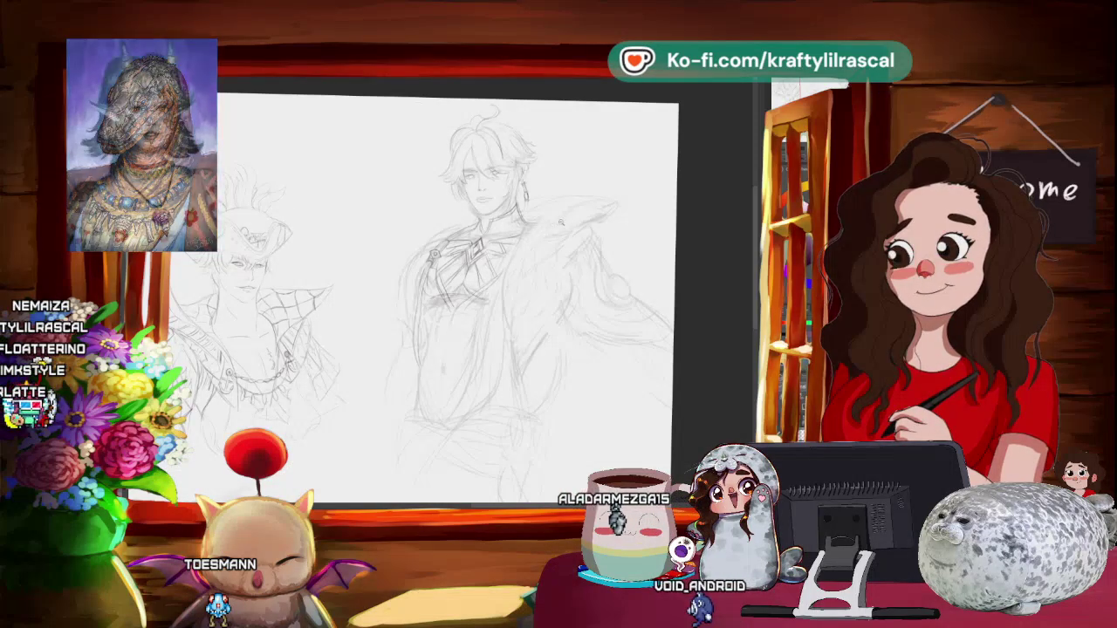
# - Adjust the zoom on the right-hand figure's chest and jacket while refining lines
pyautogui.scroll(-3, 660, 162)
pyautogui.scroll(2, 567, 234)
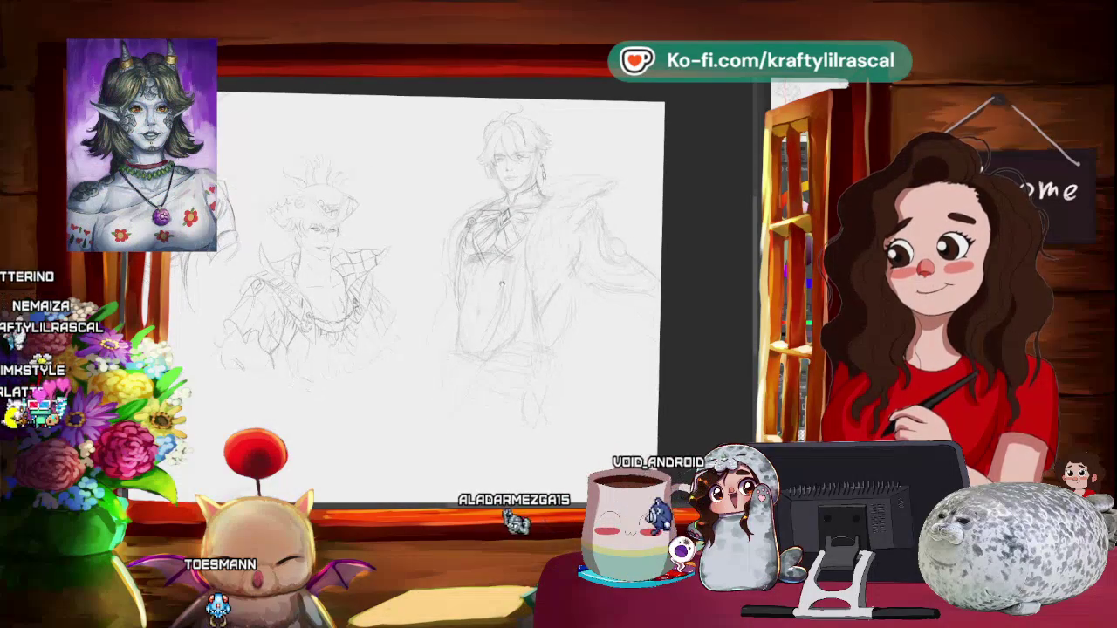
pyautogui.scroll(-1, 601, 141)
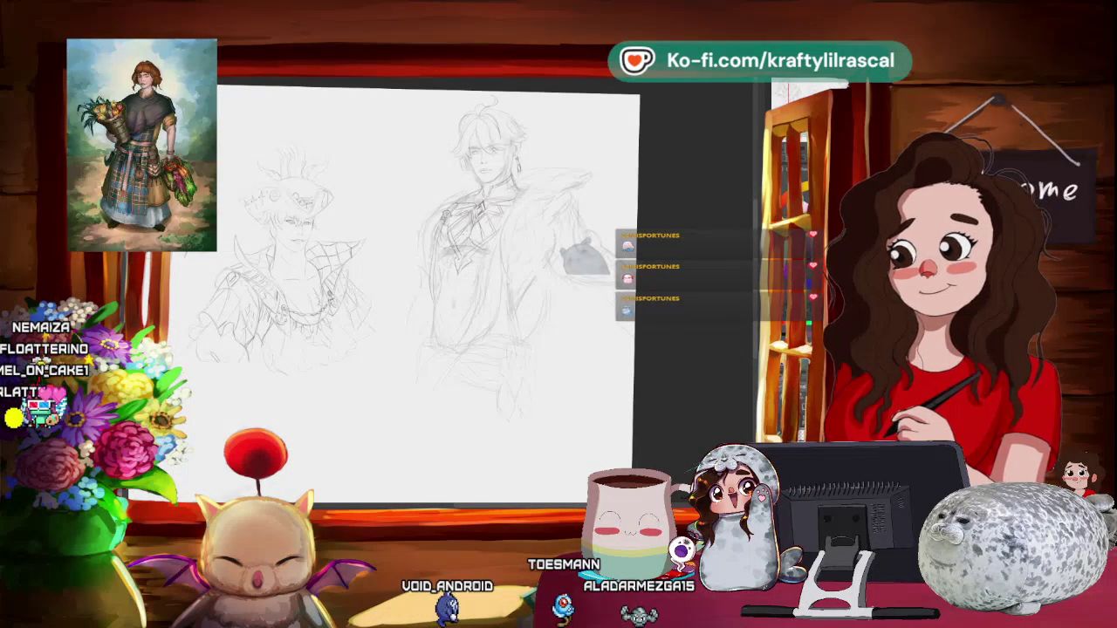
pyautogui.scroll(-3, 333, 181)
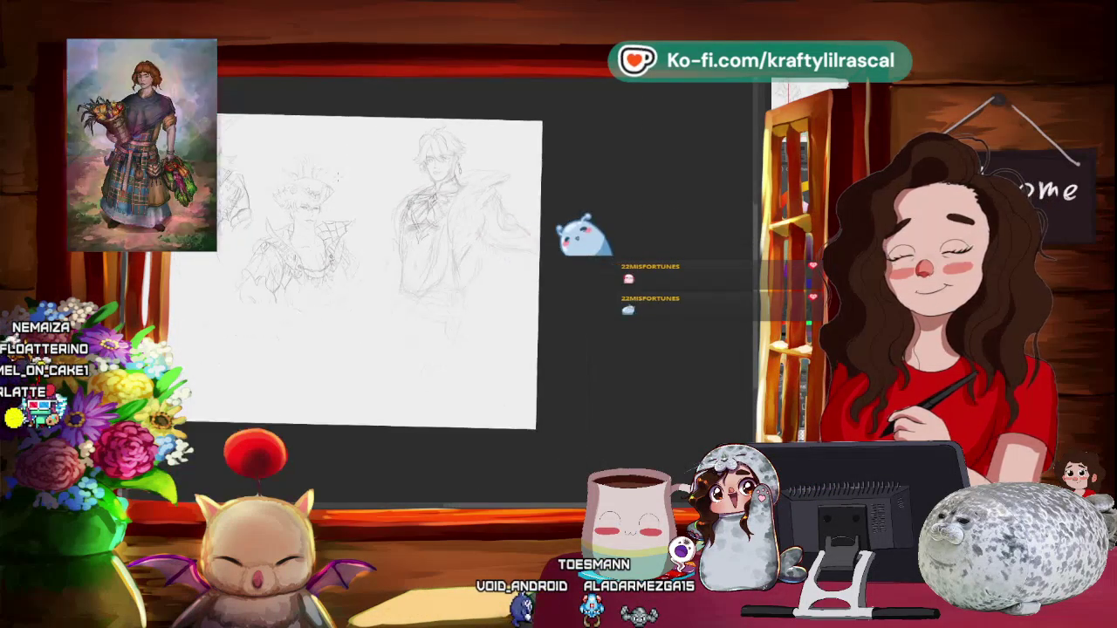
pyautogui.scroll(2, 382, 218)
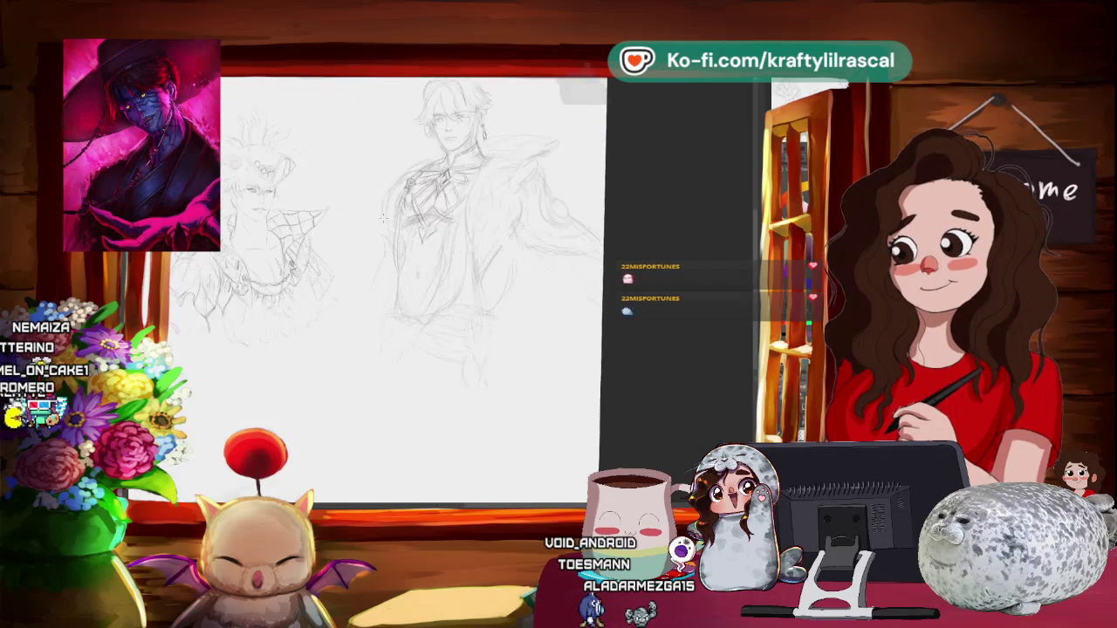
# - Zoom in on the torso to work on the collar and cravat
pyautogui.scroll(2, 382, 218)
pyautogui.scroll(2, 381, 218)
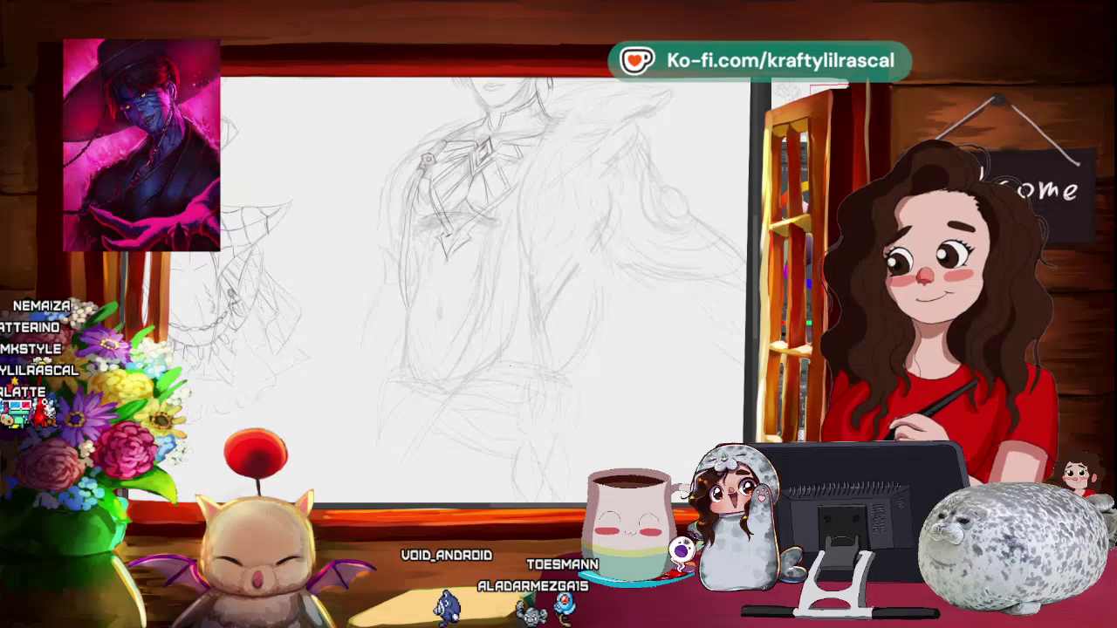
# - Fit the whole page to check composition, then zoom back in and tilt it for drawing
pyautogui.scroll(3, 485, 289)
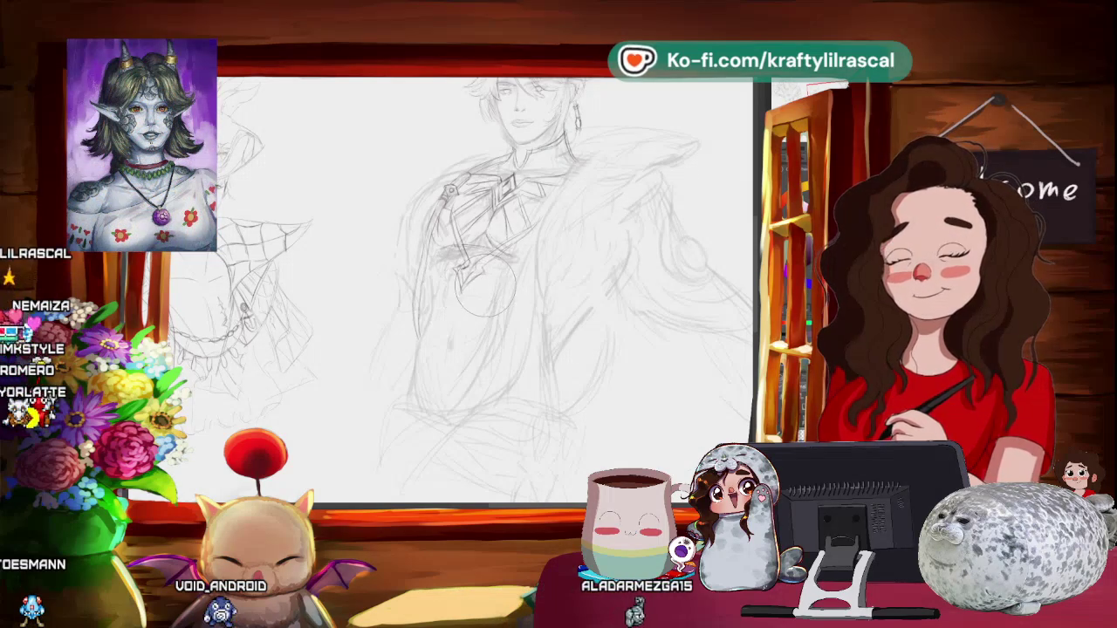
pyautogui.hotkey('ctrl', '0')
pyautogui.scroll(3, 624, 236)
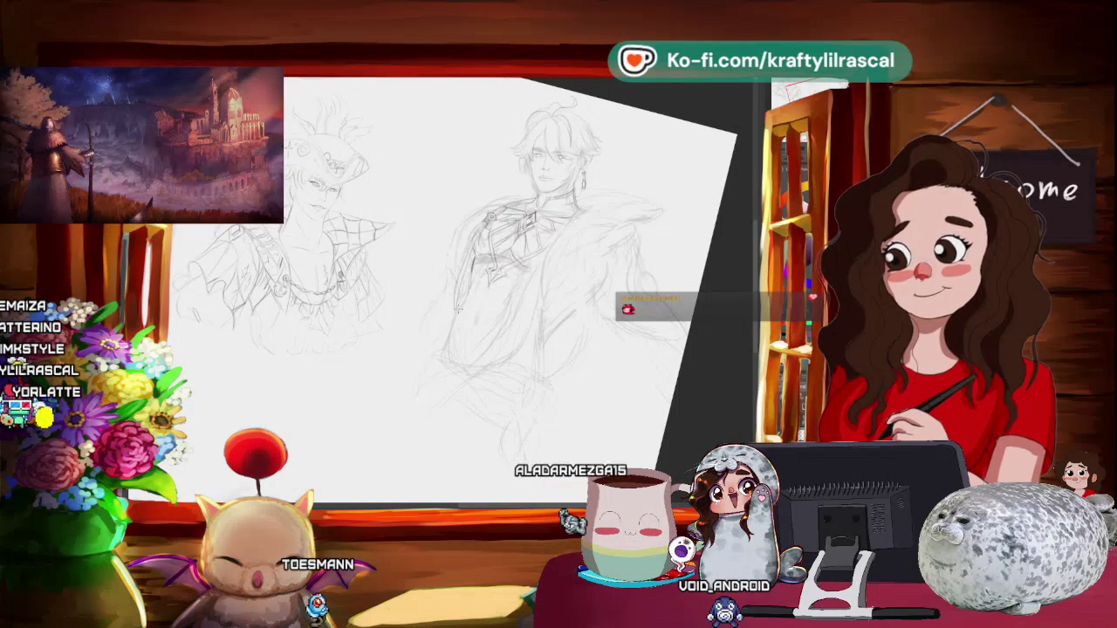
pyautogui.moveTo(488, 288); pyautogui.dragTo(437, 262)
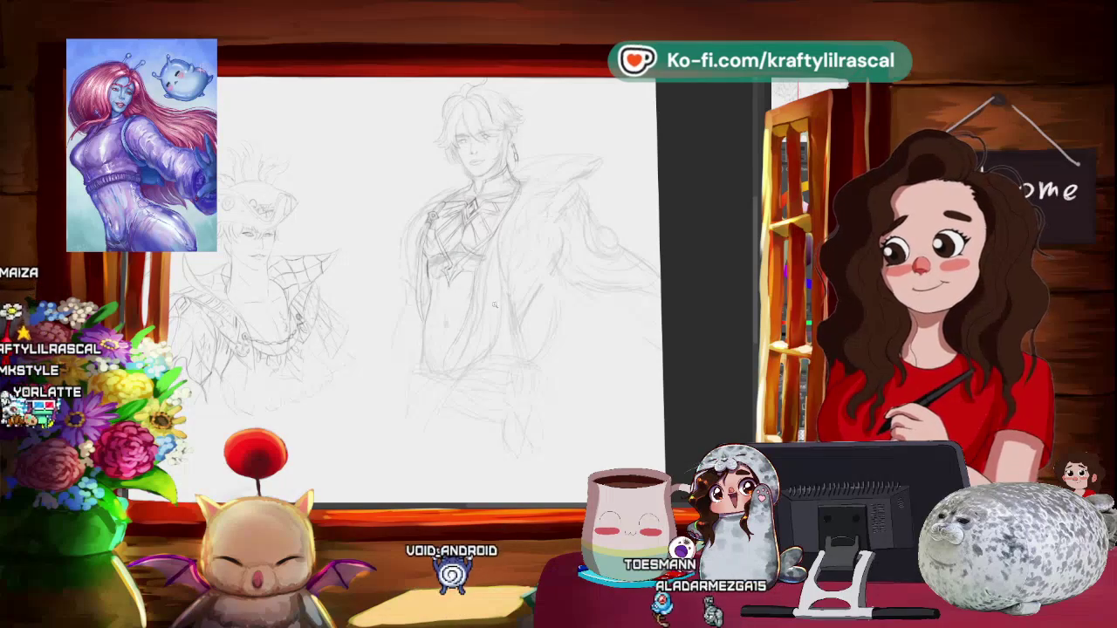
# - Adjust the zoom on the neckline and pendant area
pyautogui.scroll(-3, 428, 288)
pyautogui.scroll(2, 428, 288)
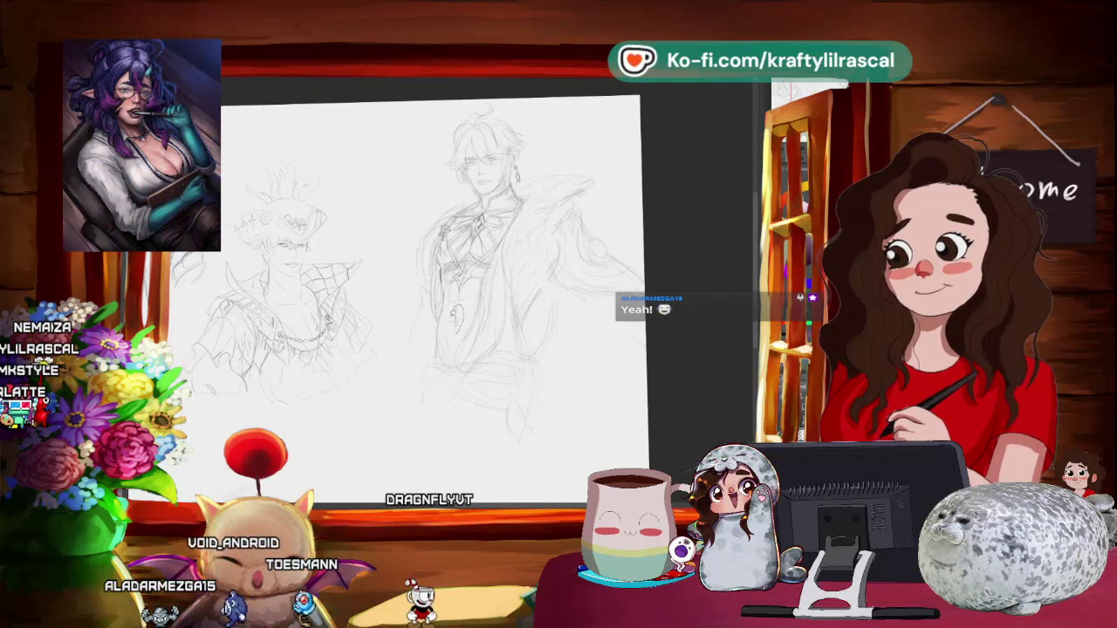
pyautogui.hotkey('ctrl', 't')
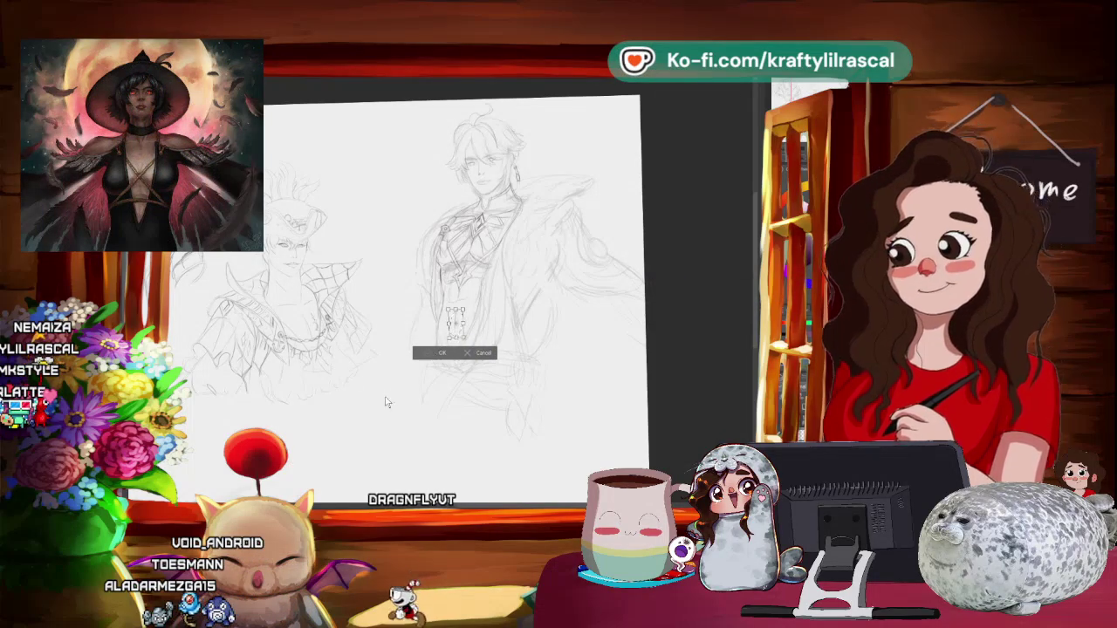
pyautogui.click(377, 353)
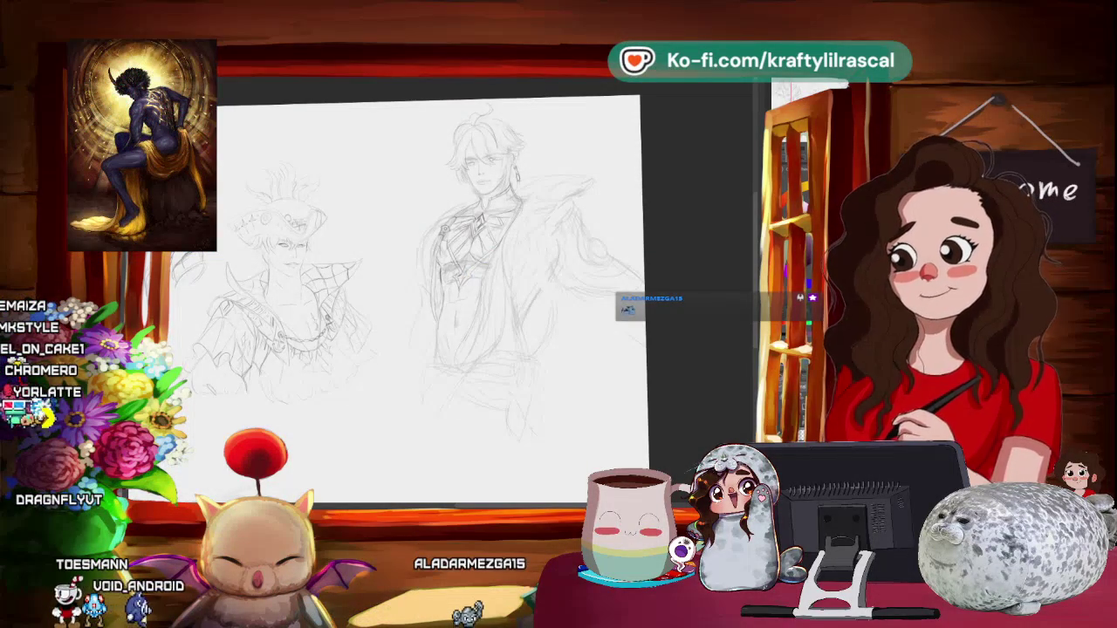
pyautogui.scroll(1, 600, 190)
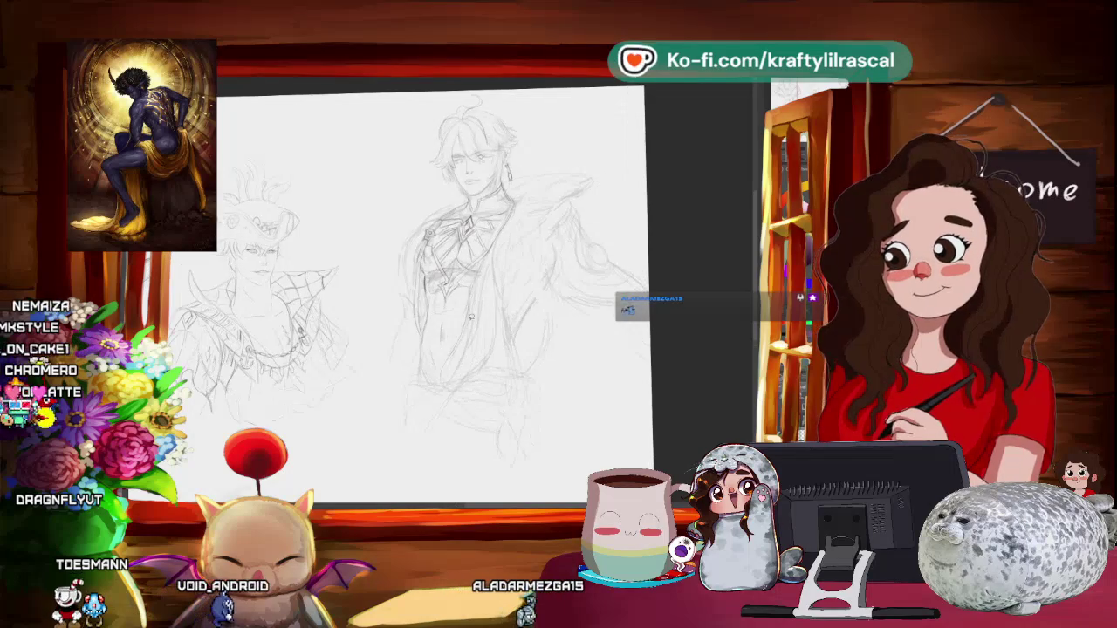
# - Adjust the zoom on the torso and tilt the page slightly clockwise for drawing
pyautogui.scroll(1, 601, 191)
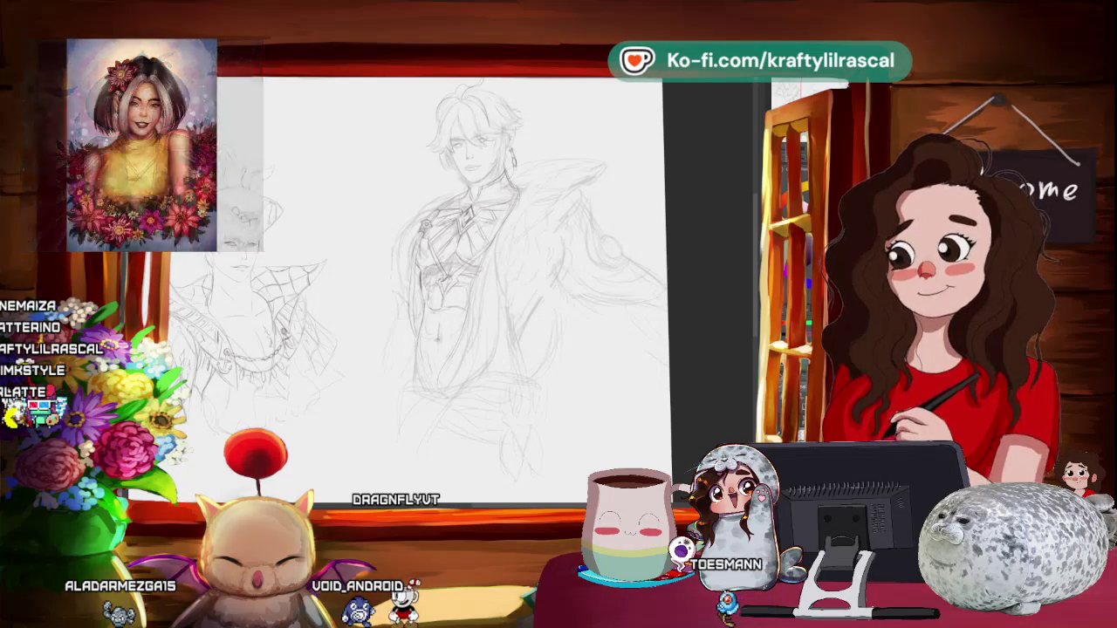
pyautogui.scroll(-3, 575, 238)
pyautogui.scroll(2, 576, 238)
pyautogui.scroll(2, 602, 234)
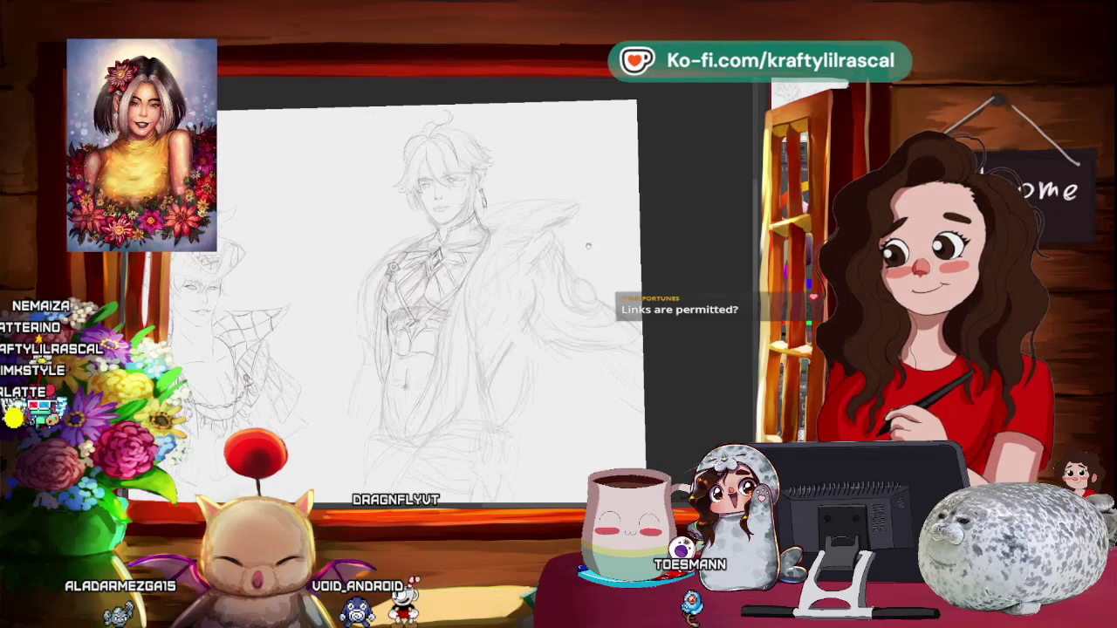
pyautogui.moveTo(646, 278); pyautogui.dragTo(575, 296)
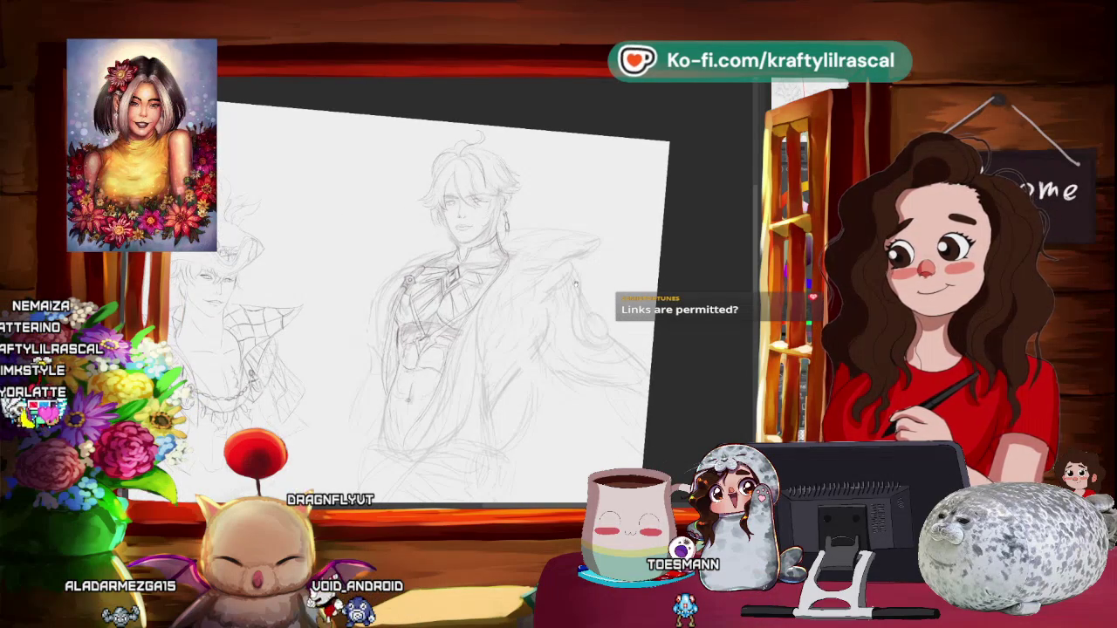